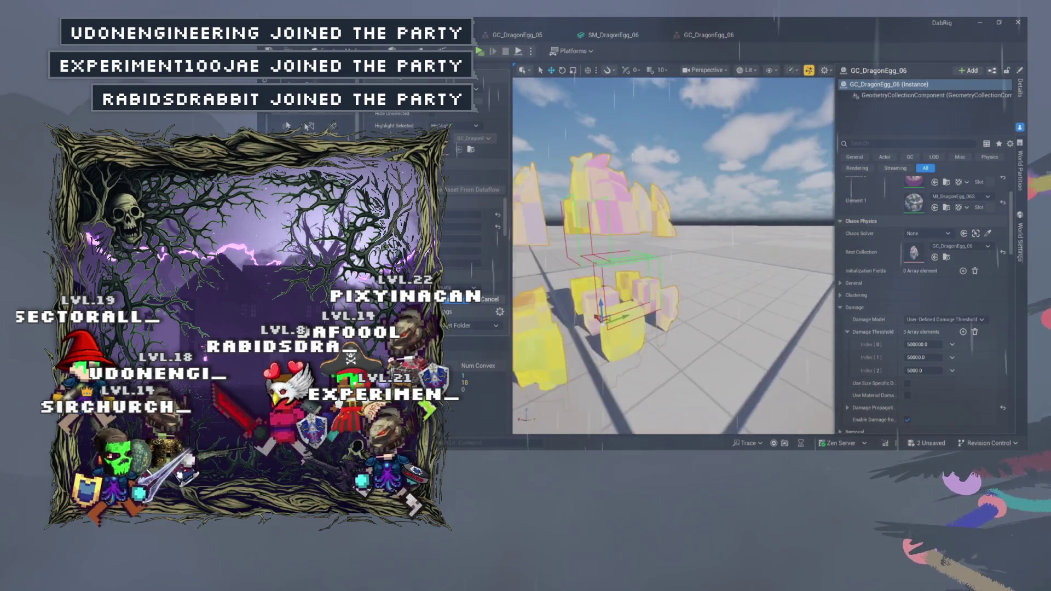
Place SM_DragonEgg_07 on the level floor and create the GC_DragonEgg_07 geometry collection from it.
key(ctrl+space)
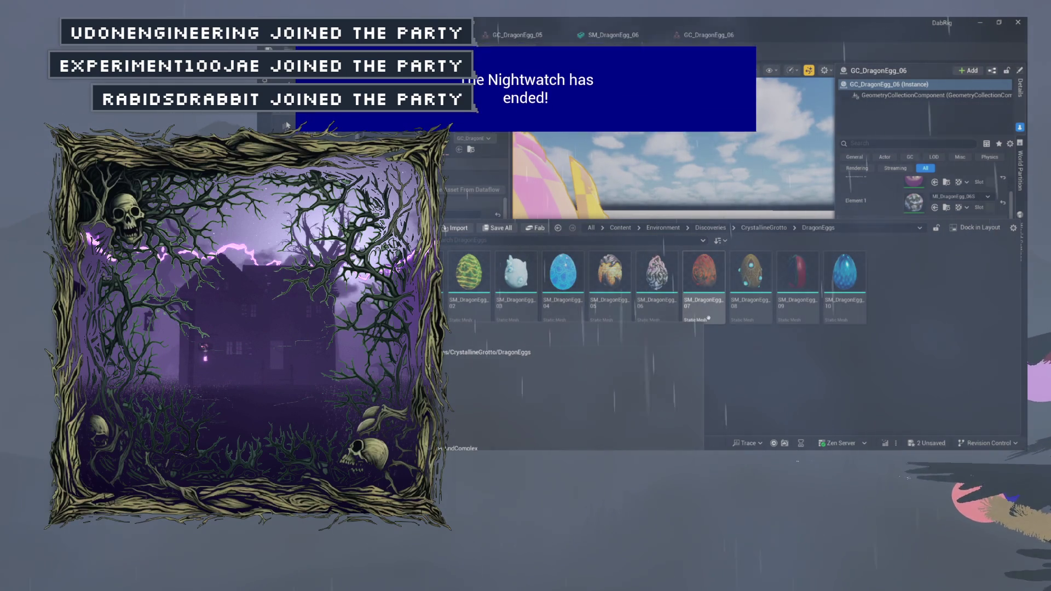
click(704, 272)
drag(730, 162, 742, 237)
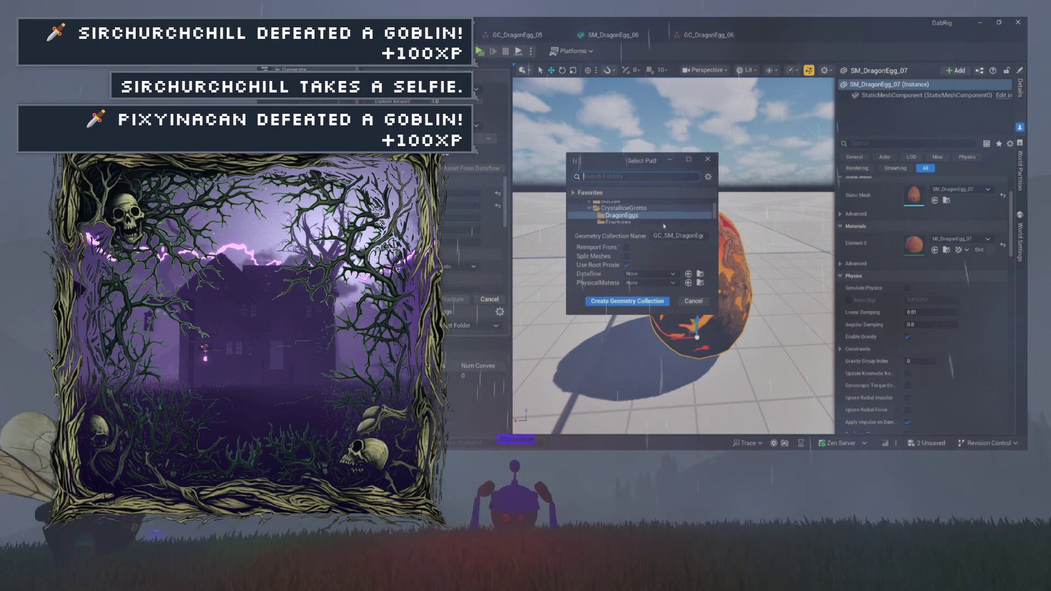
key(Delete)
key(Delete)
key(Delete)
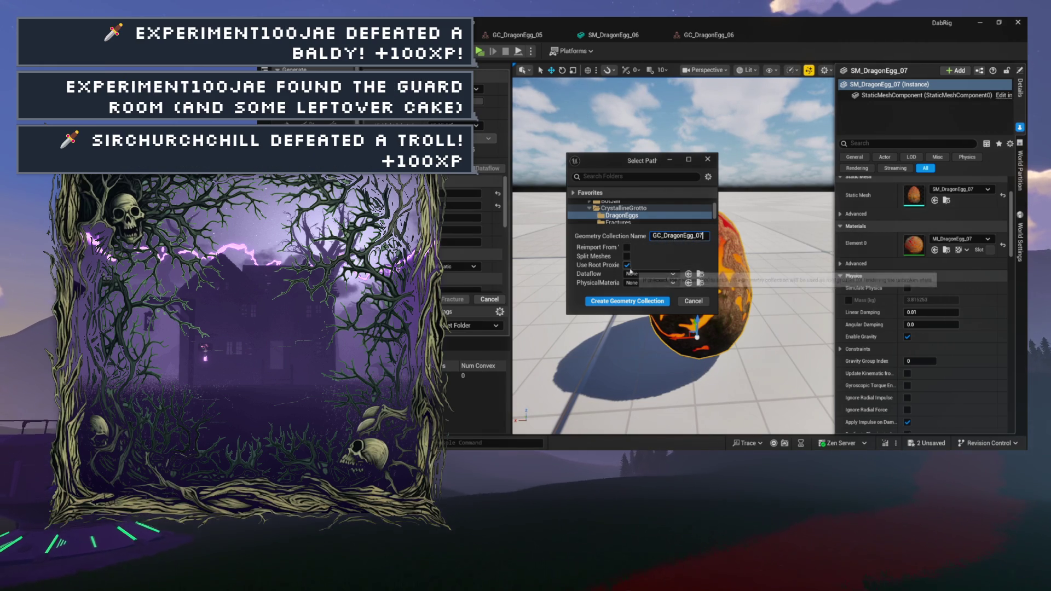
click(627, 301)
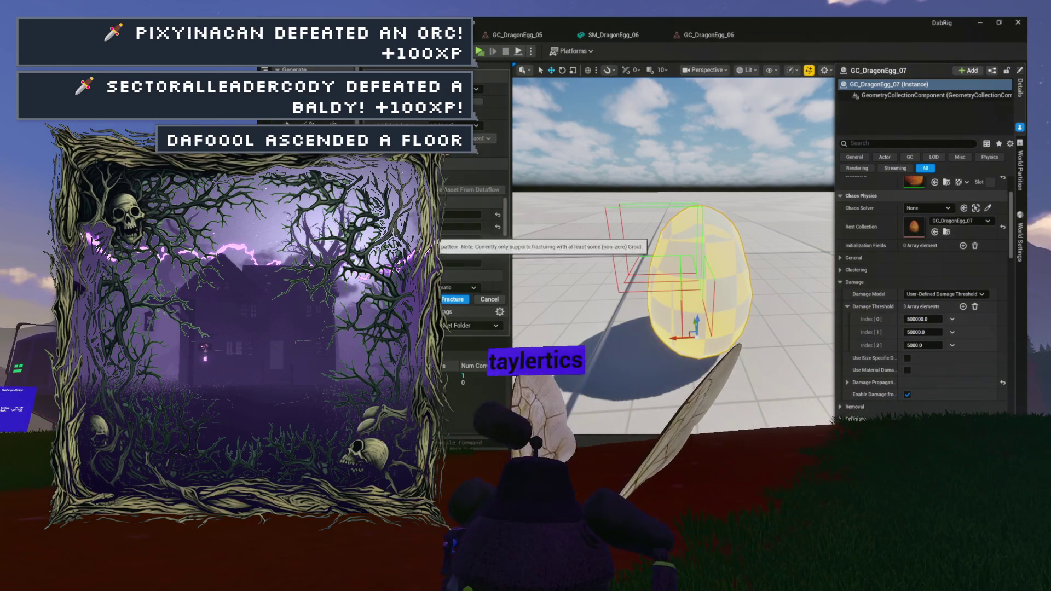
Fracture the GC_DragonEgg_07 egg and raise Explode Amount to spread the pieces apart.
click(452, 299)
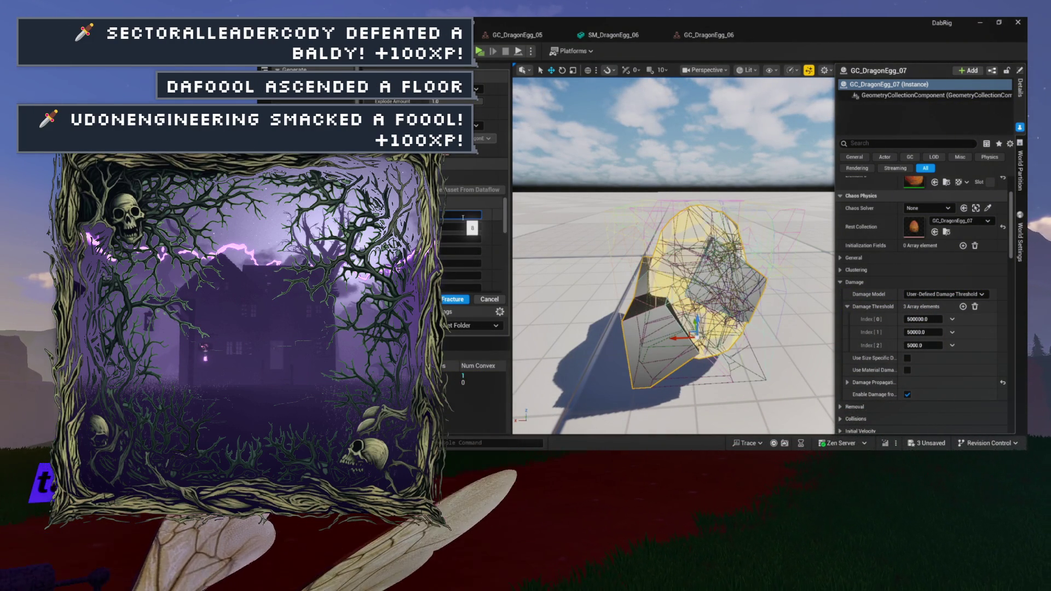
drag(462, 216, 463, 217)
click(456, 237)
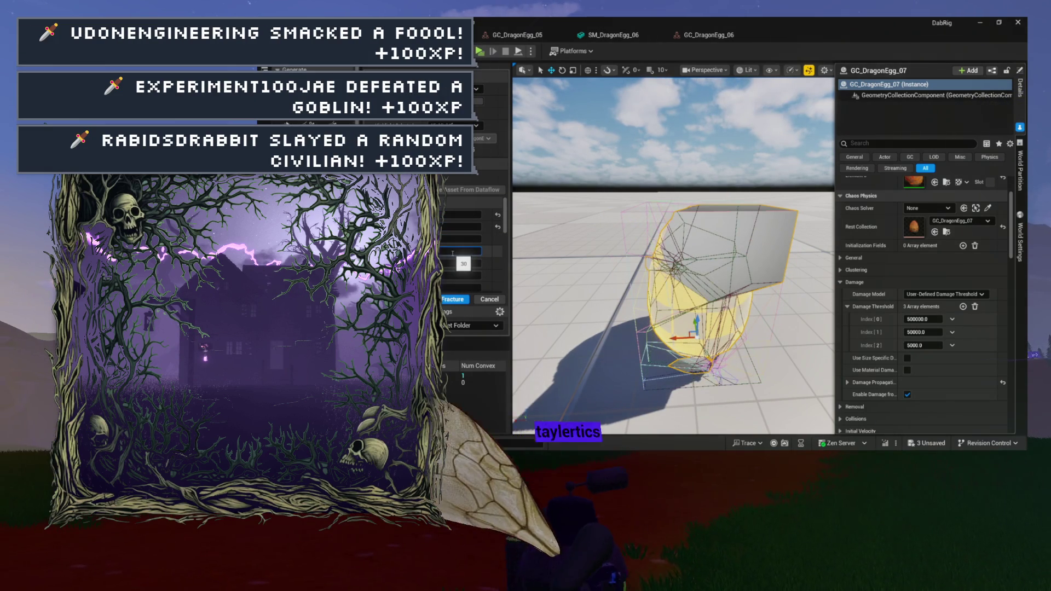
key(Tab)
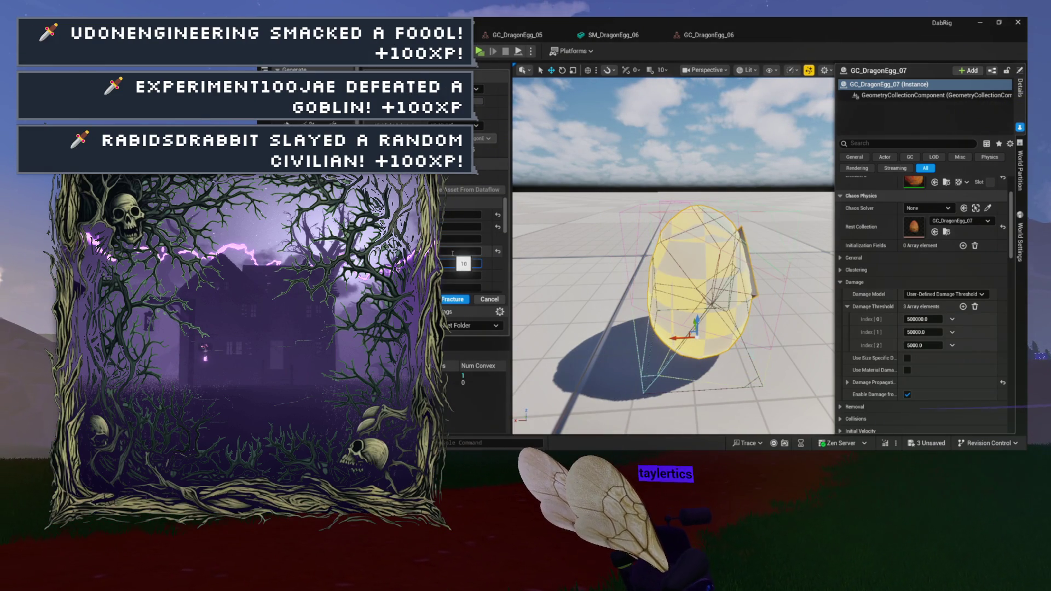
scroll(452, 253, down, 1)
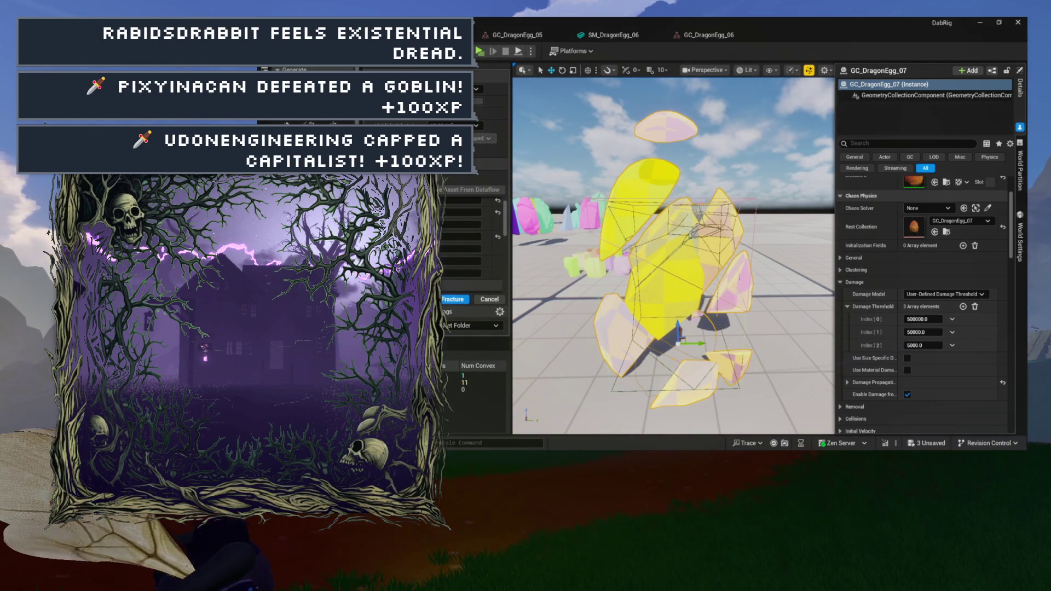
key(ctrl+space)
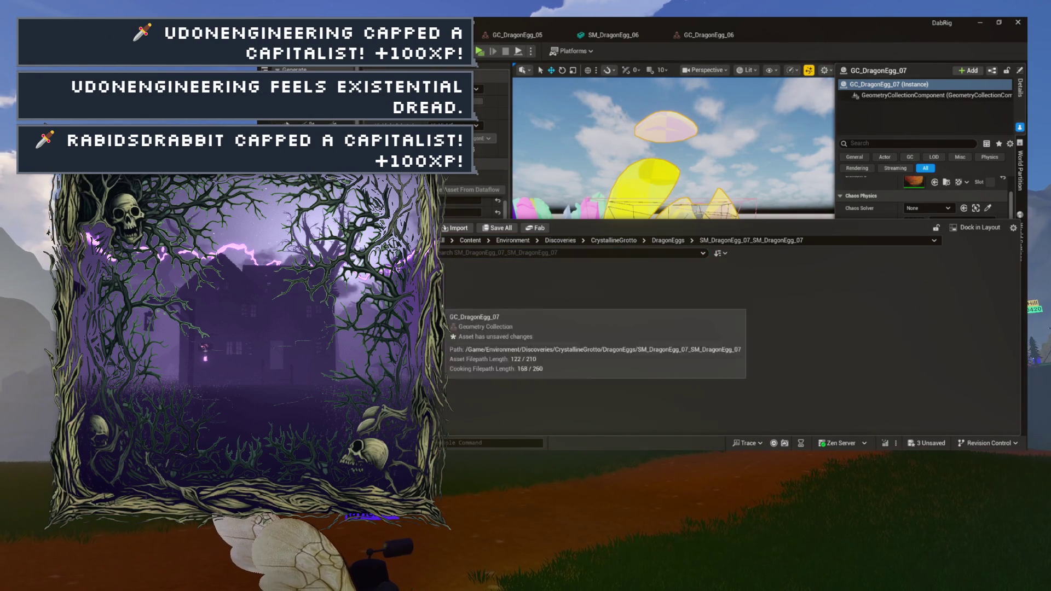
Open GC_DragonEgg_07 without a Dataflow graph to inspect it, then close its editor.
double_click(435, 287)
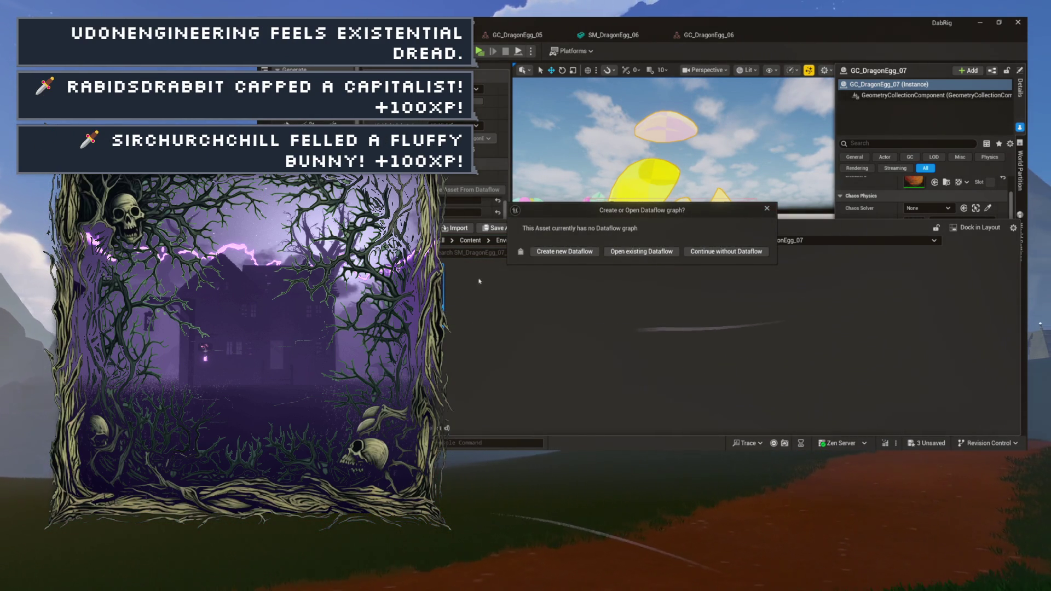
click(766, 209)
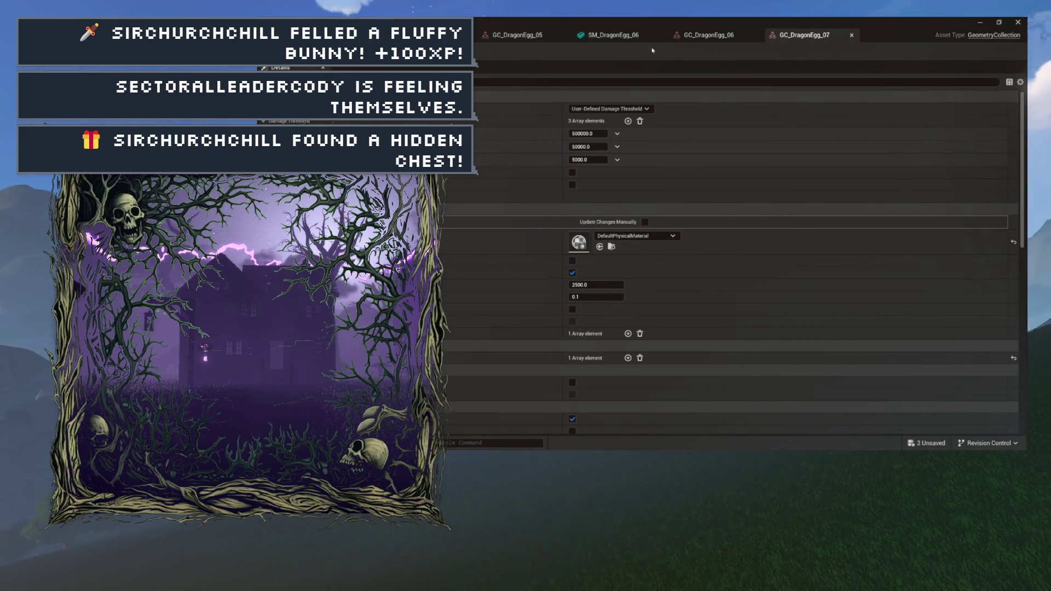
click(851, 35)
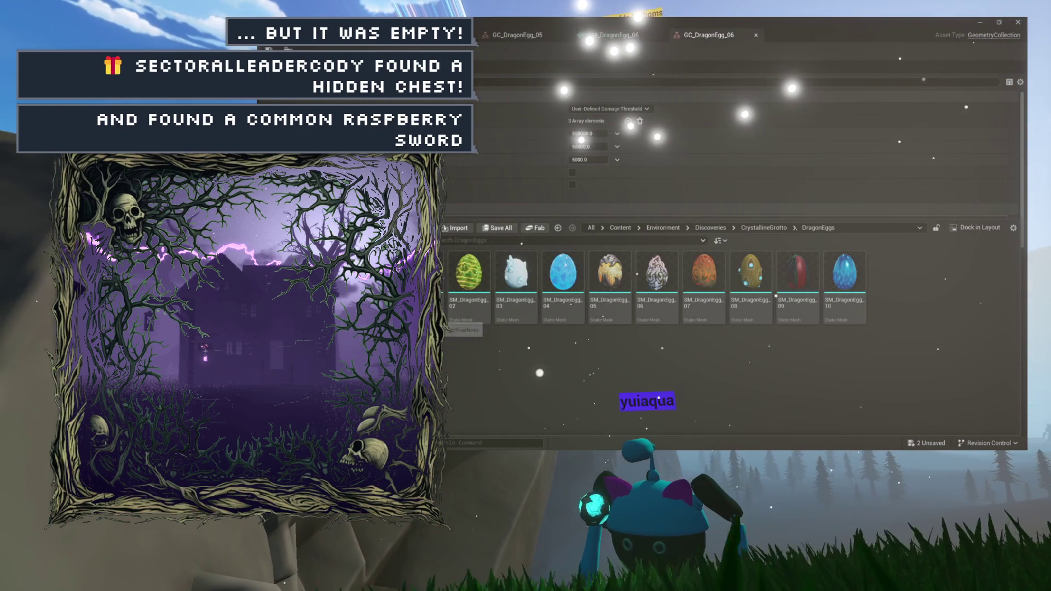
Select GC_DragonEgg_07 in Fractures, check its context menu, then return to the DragonEggs folder.
click(692, 279)
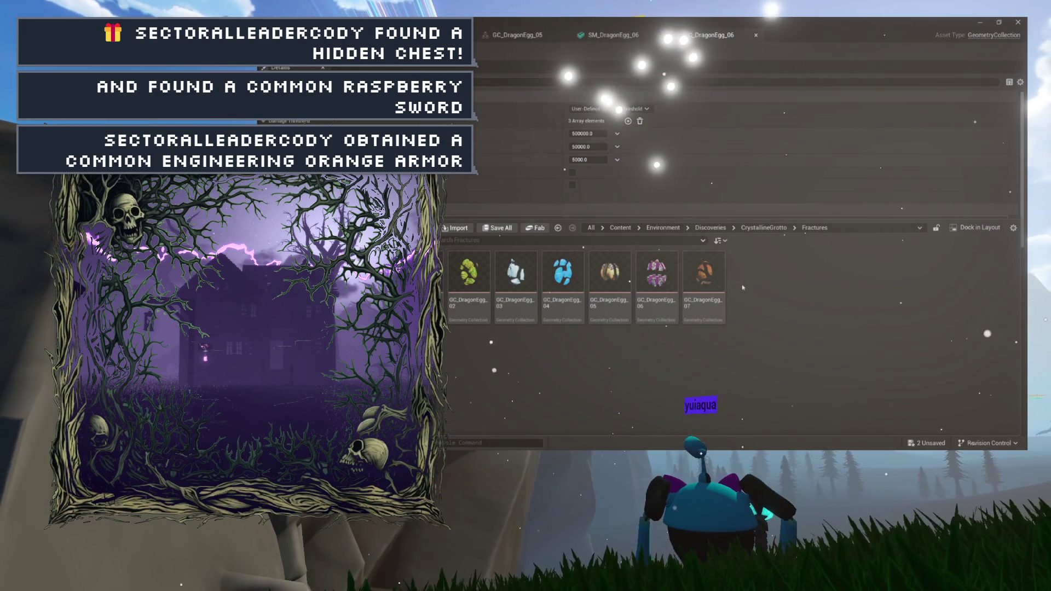
right_click(744, 328)
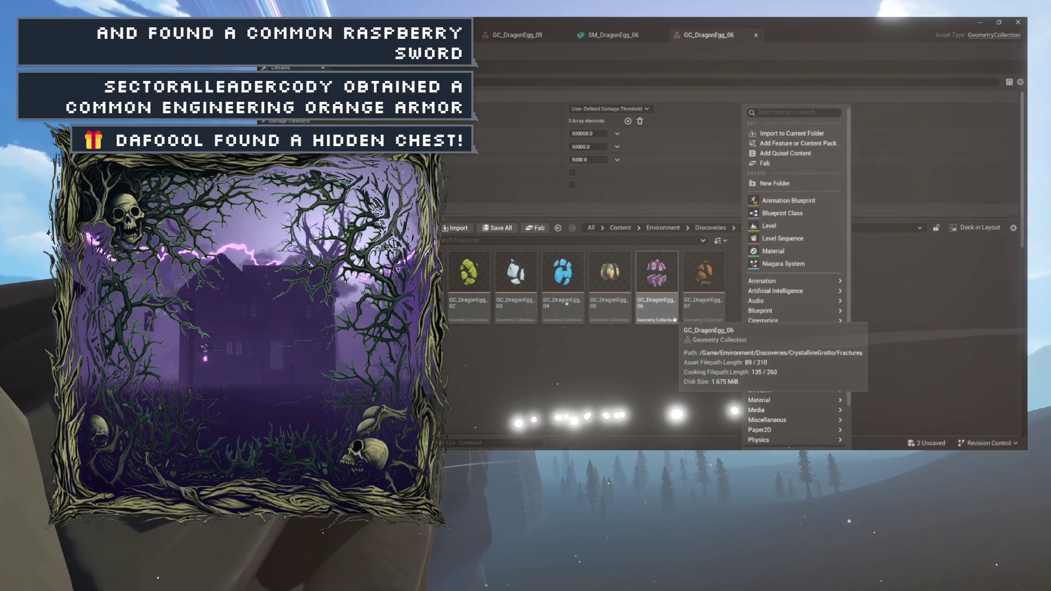
right_click(737, 330)
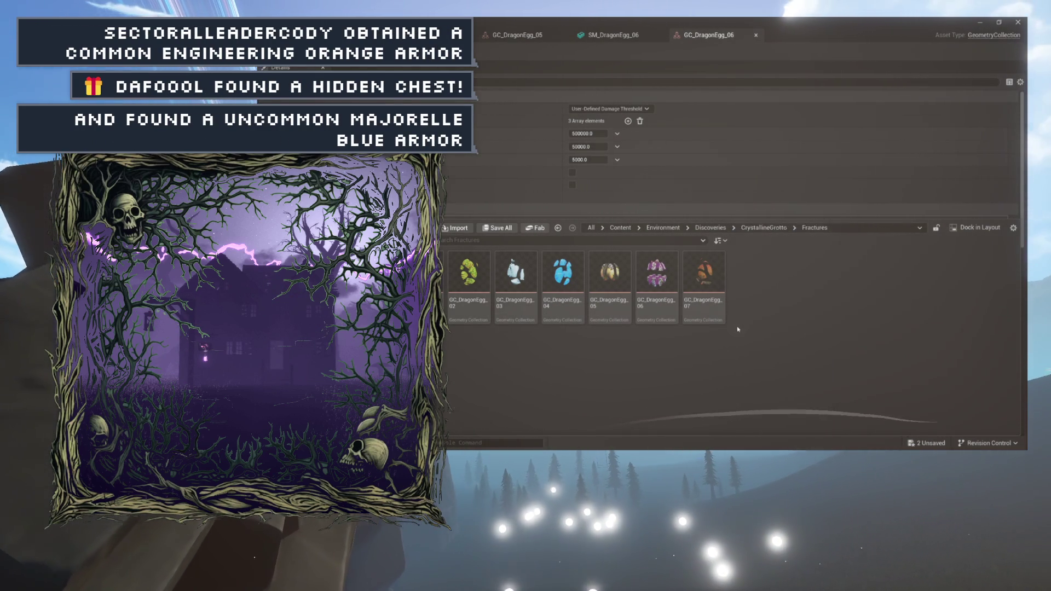
click(729, 341)
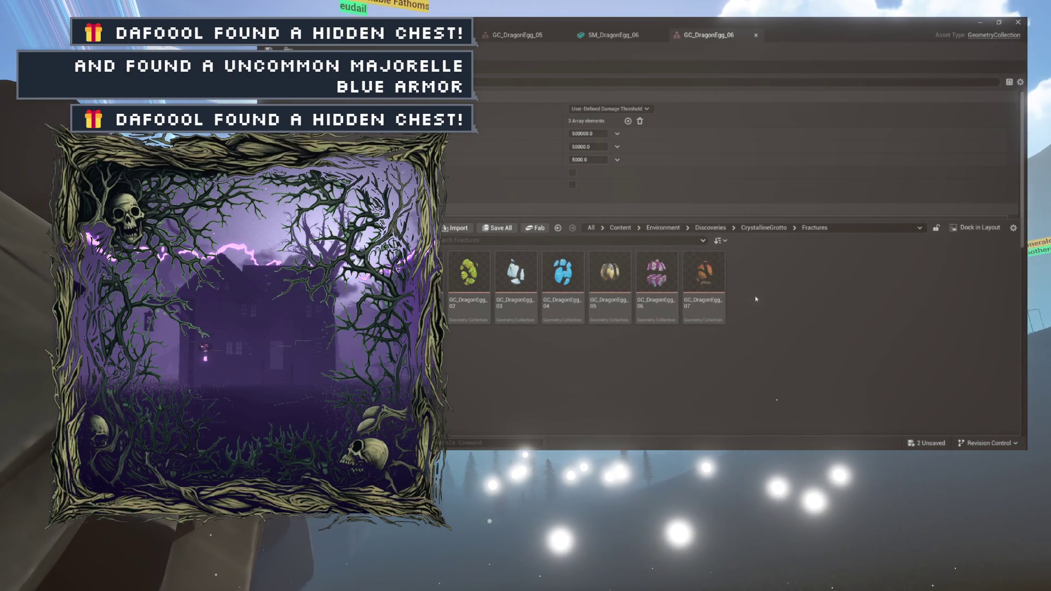
right_click(756, 300)
mouse_move(757, 300)
click(515, 369)
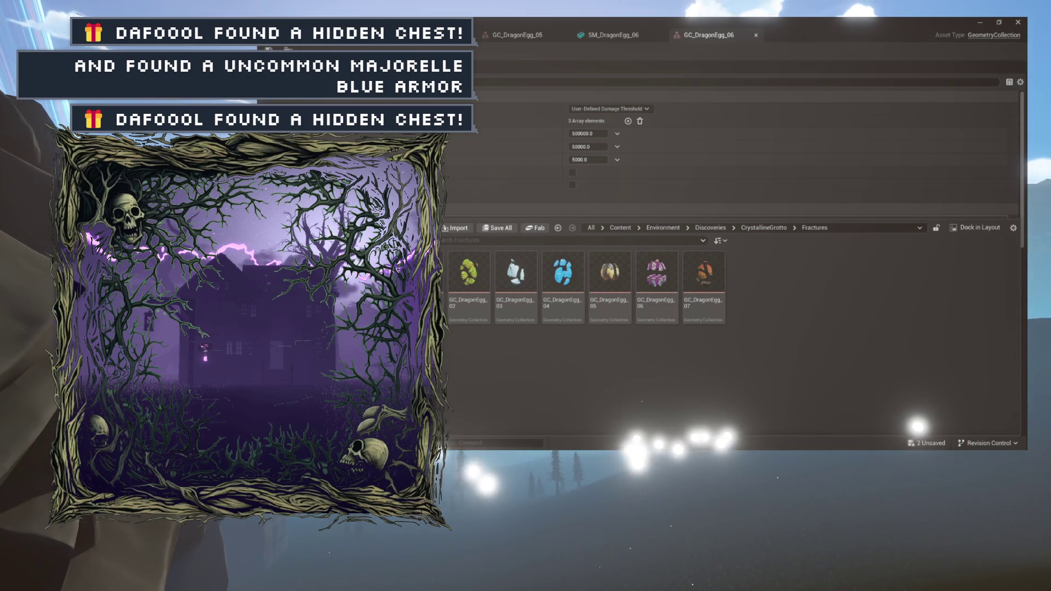
key(alt+Left)
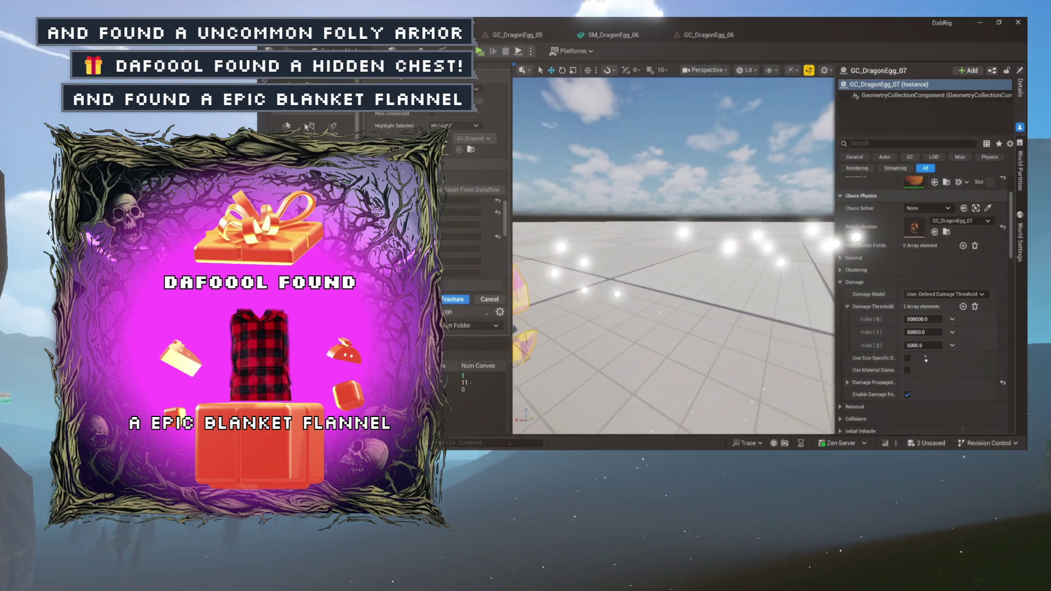
Drag SM_DragonEgg_08 onto the level floor and frame the view on it.
key(ctrl+space)
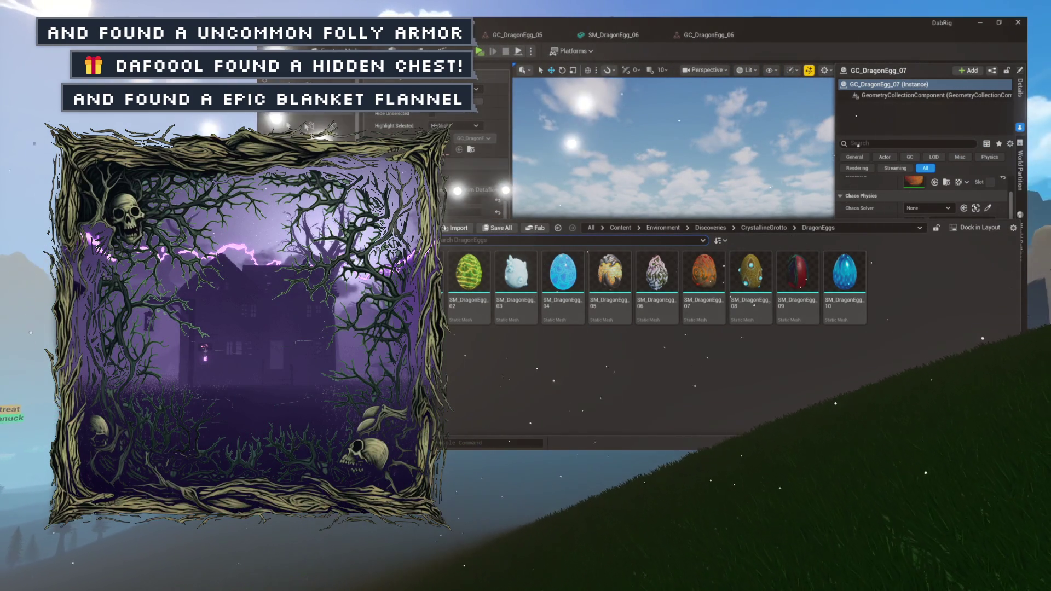
drag(731, 304, 738, 308)
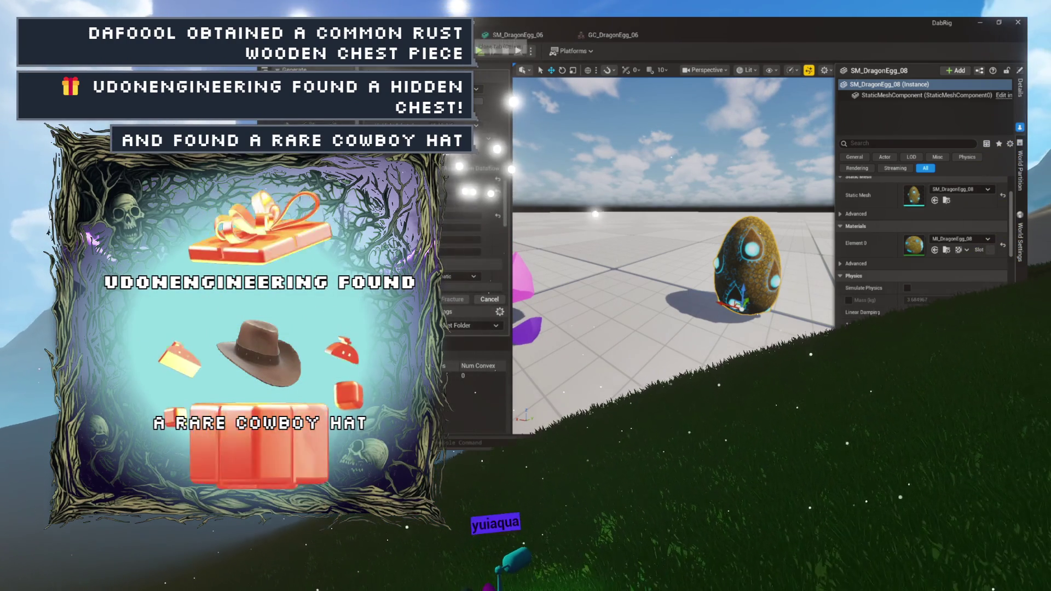
key(ctrl+space)
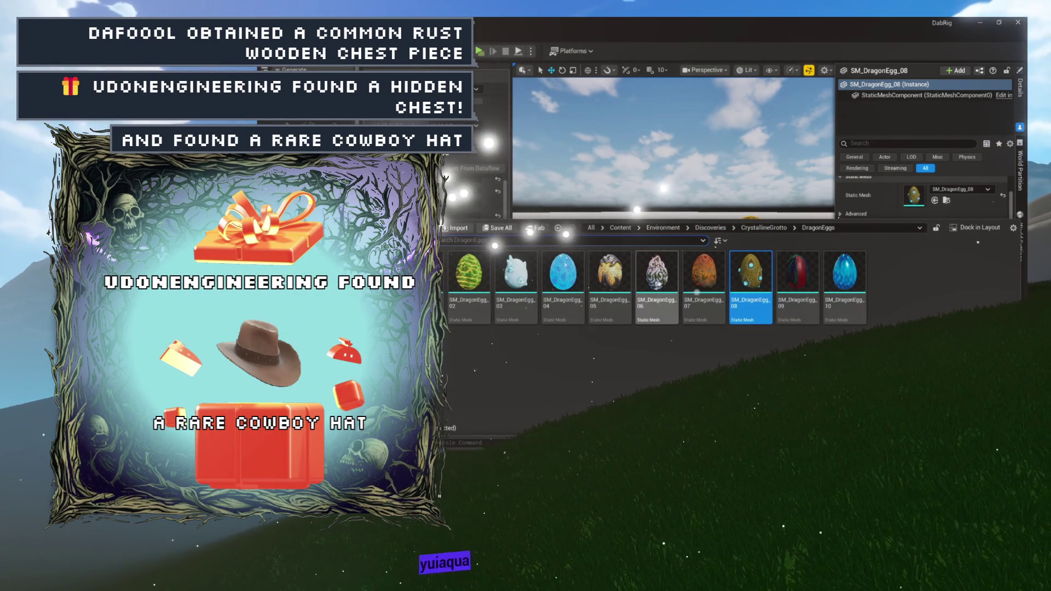
key(ctrl+space)
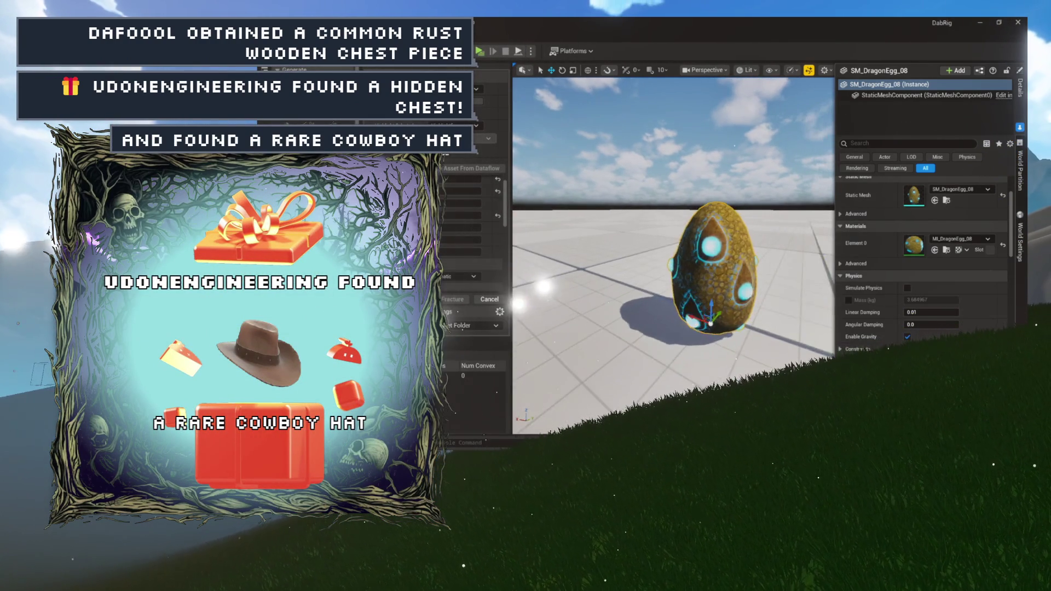
key(f)
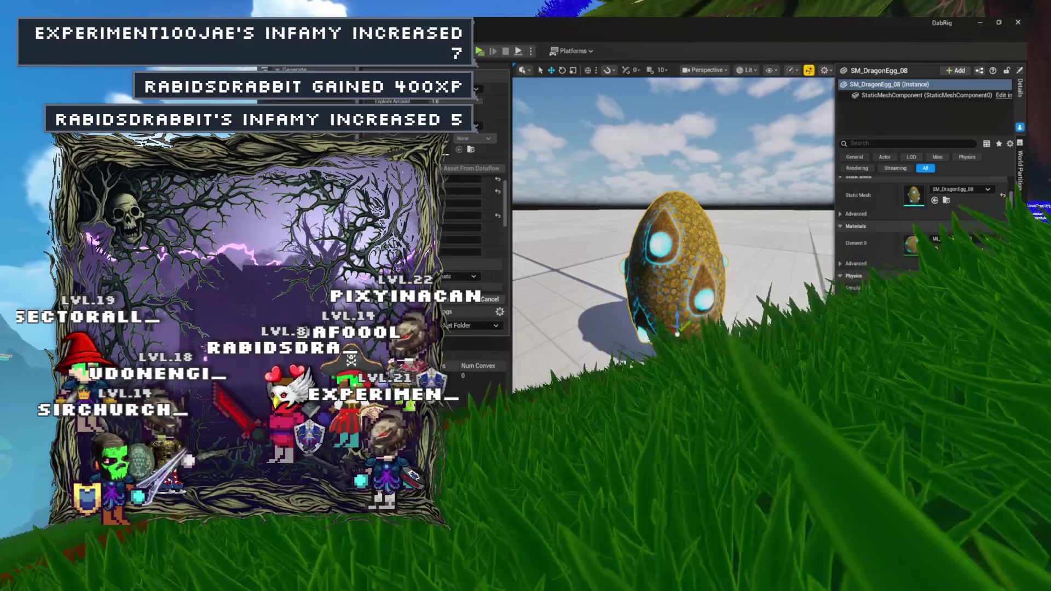
key(ctrl+space)
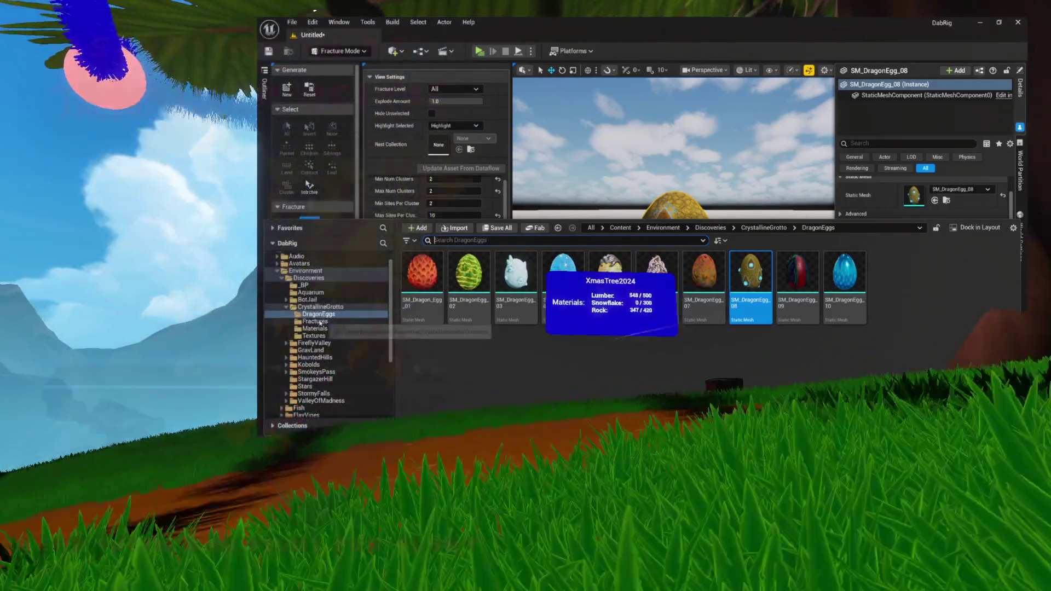
Select SM_DragonEgg_08 in the DragonEggs folder and start a new geometry collection from it.
click(306, 321)
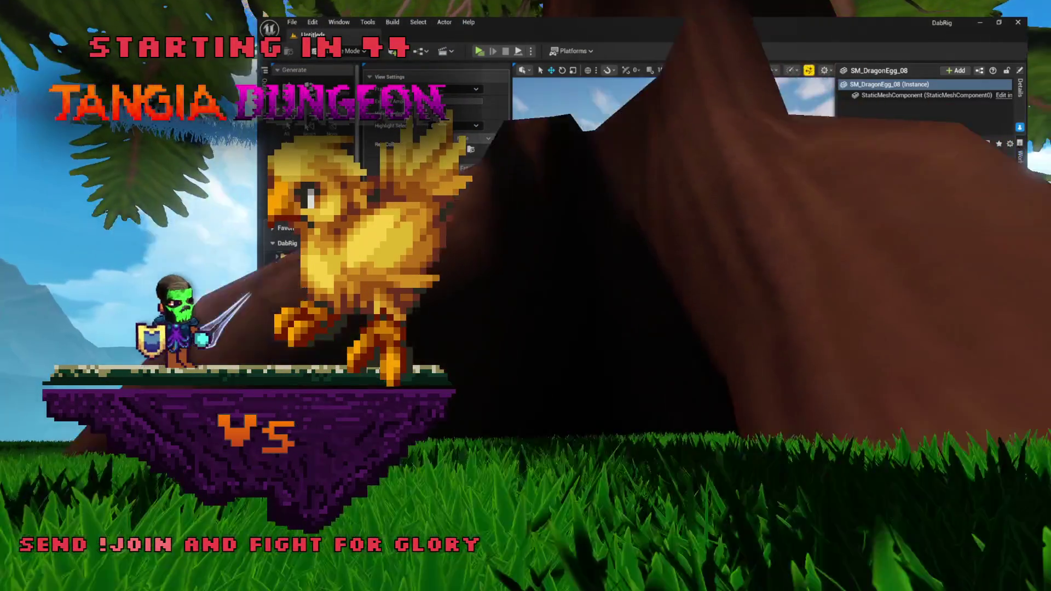
click(306, 316)
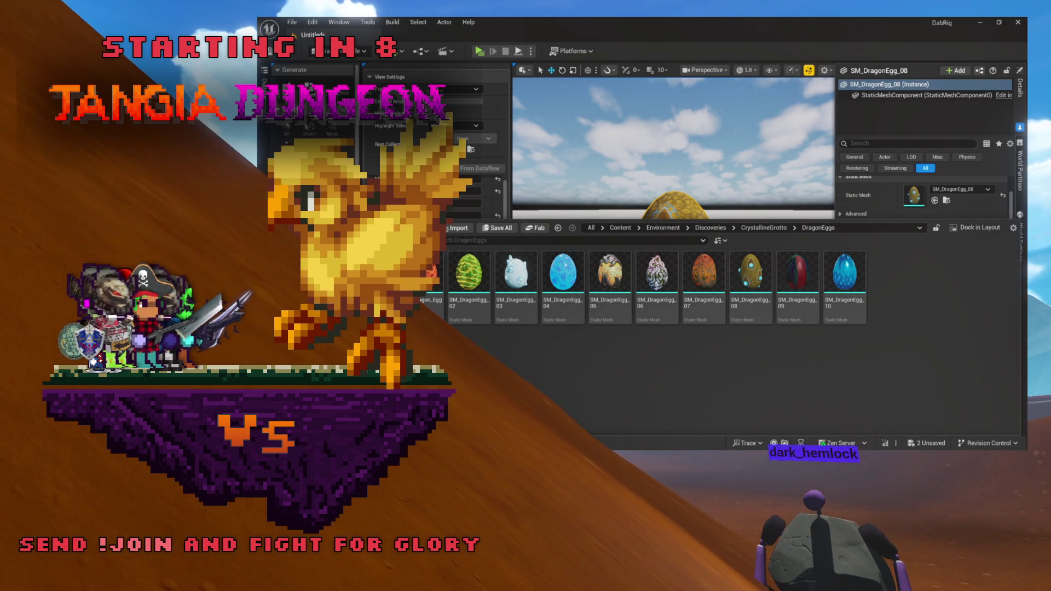
click(562, 276)
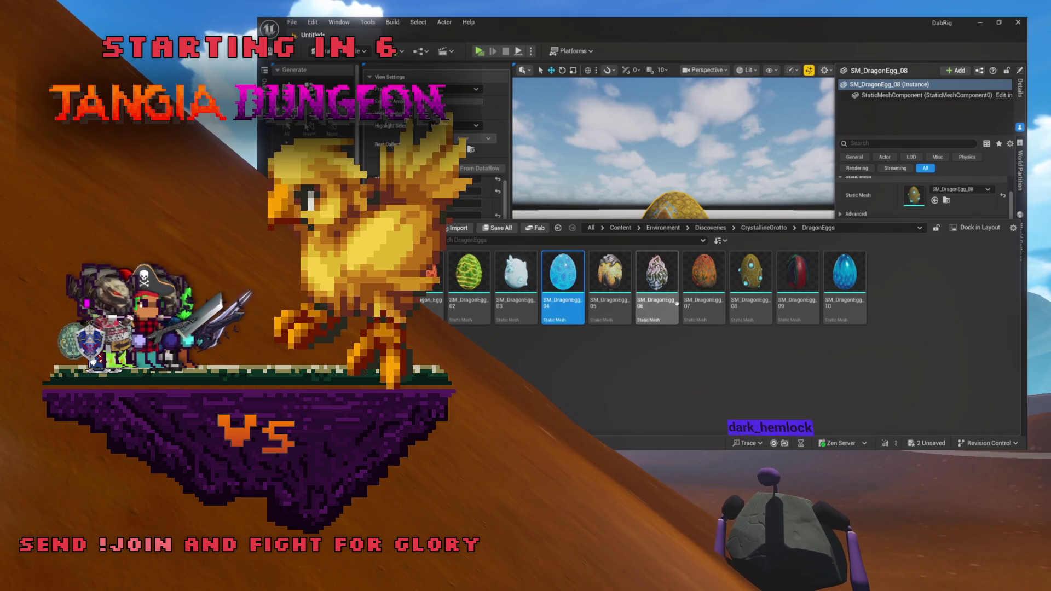
click(736, 320)
key(ctrl+space)
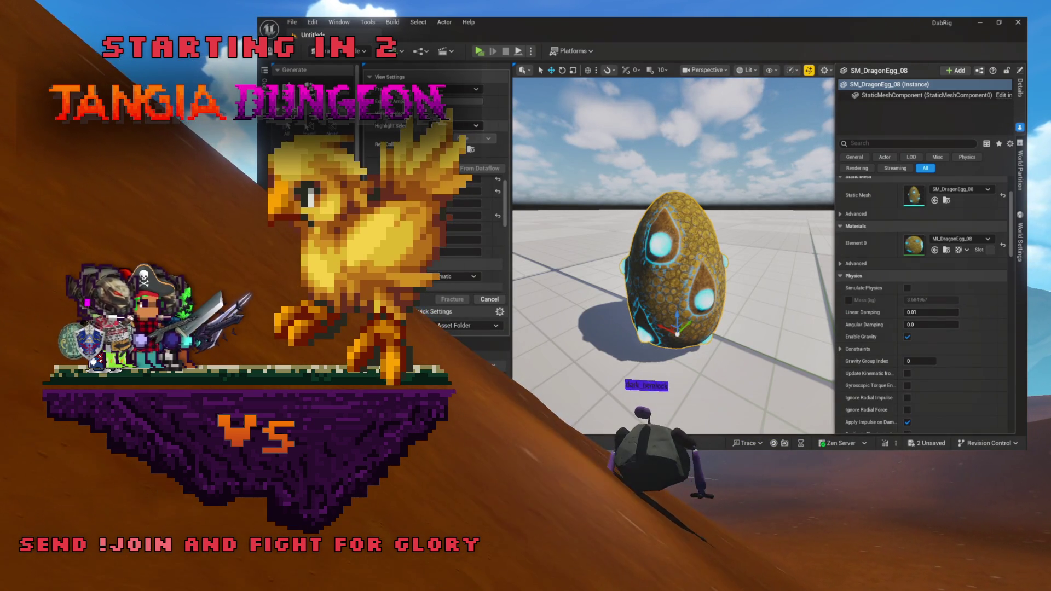
click(287, 88)
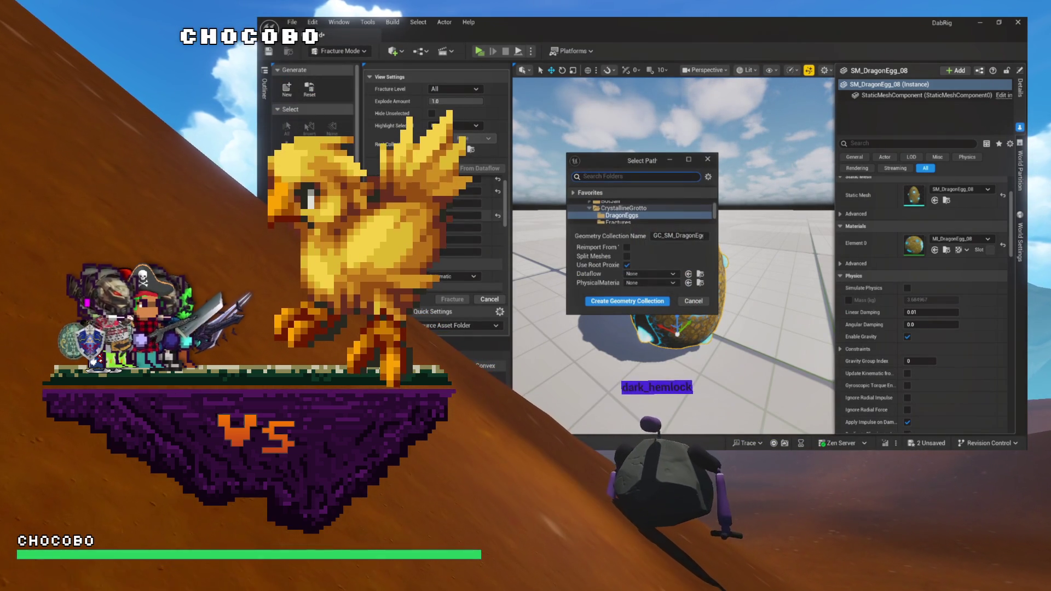
Create the geometry collection GC_DragonEgg_08 in the Fractures folder.
click(617, 222)
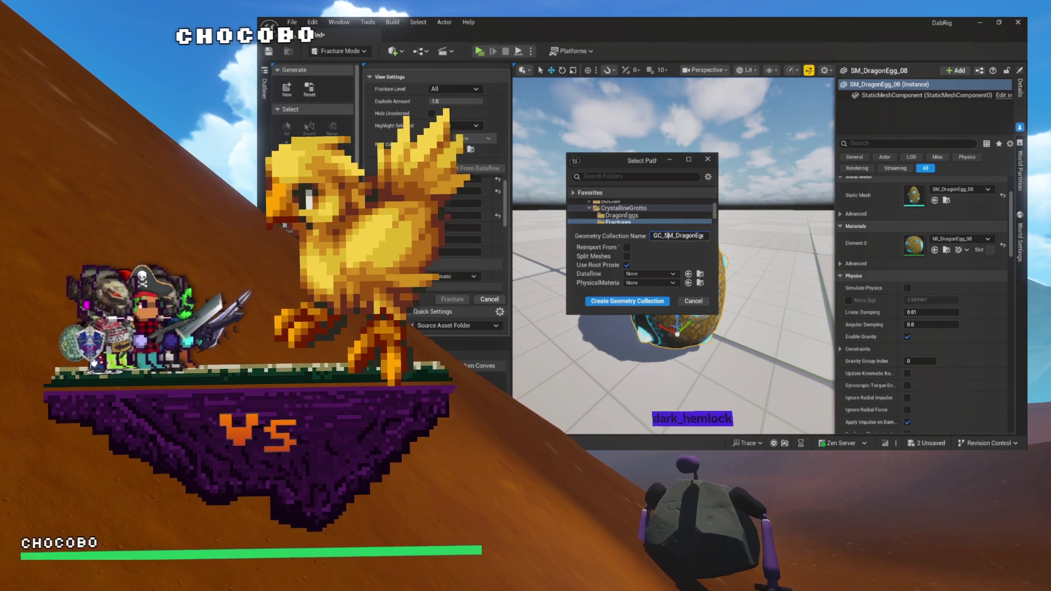
click(674, 235)
key(BackSpace)
key(BackSpace)
key(BackSpace)
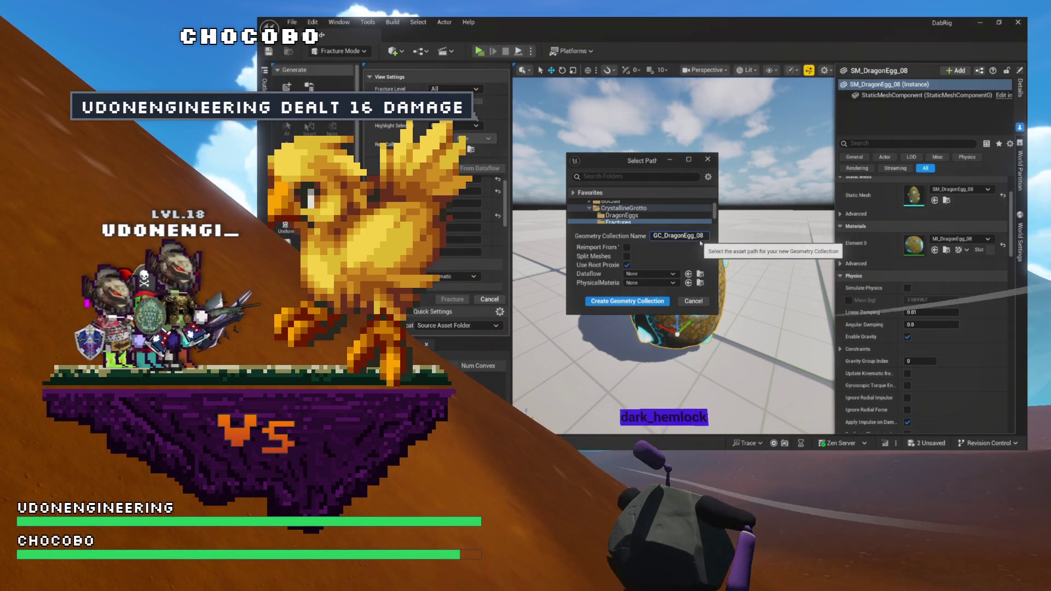
click(639, 301)
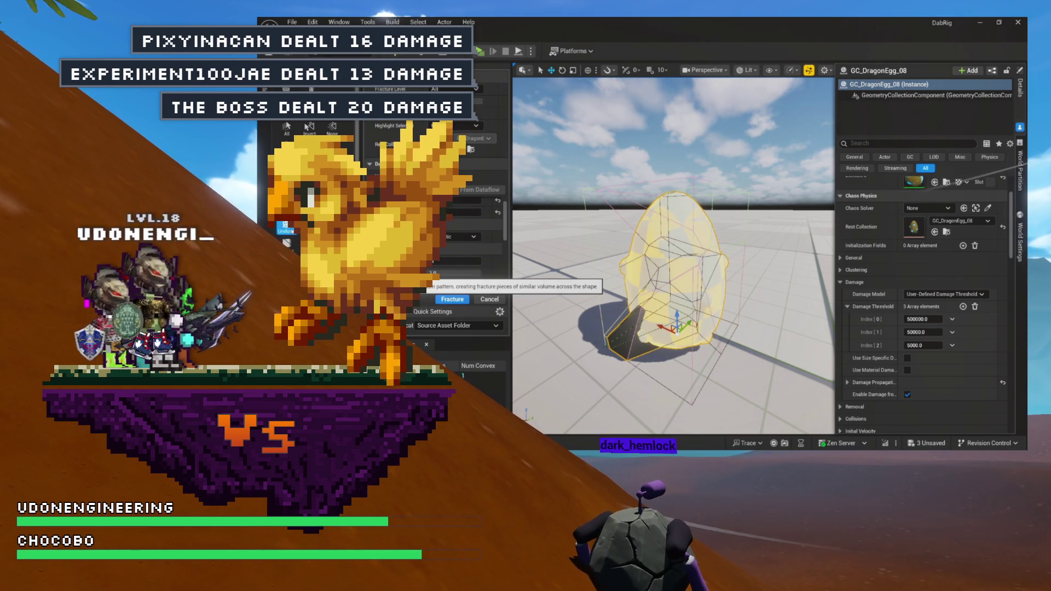
Fracture the GC_DragonEgg_08 egg into separate pieces.
click(452, 299)
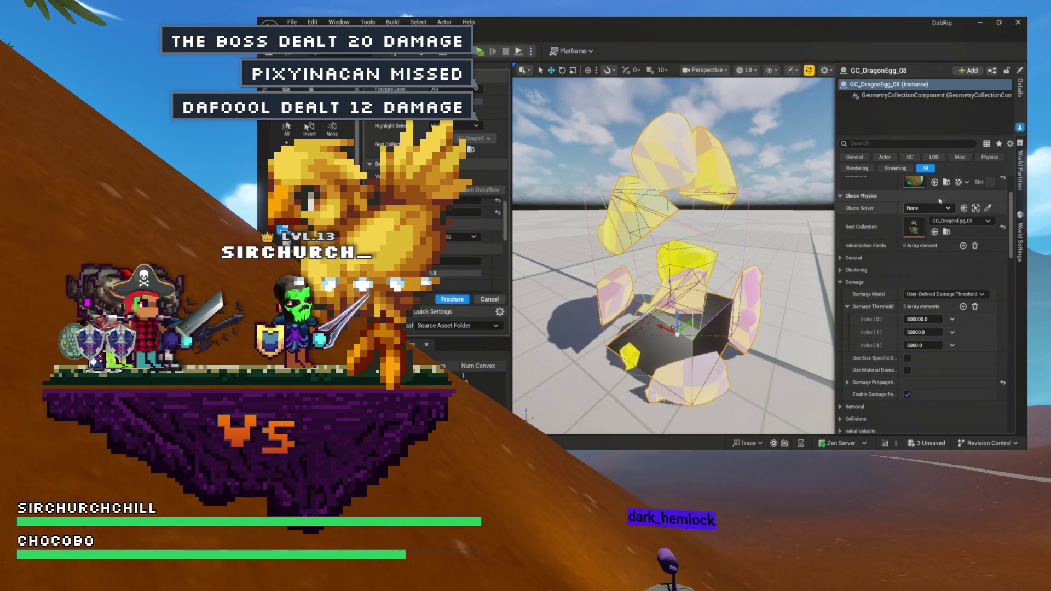
key(ctrl+space)
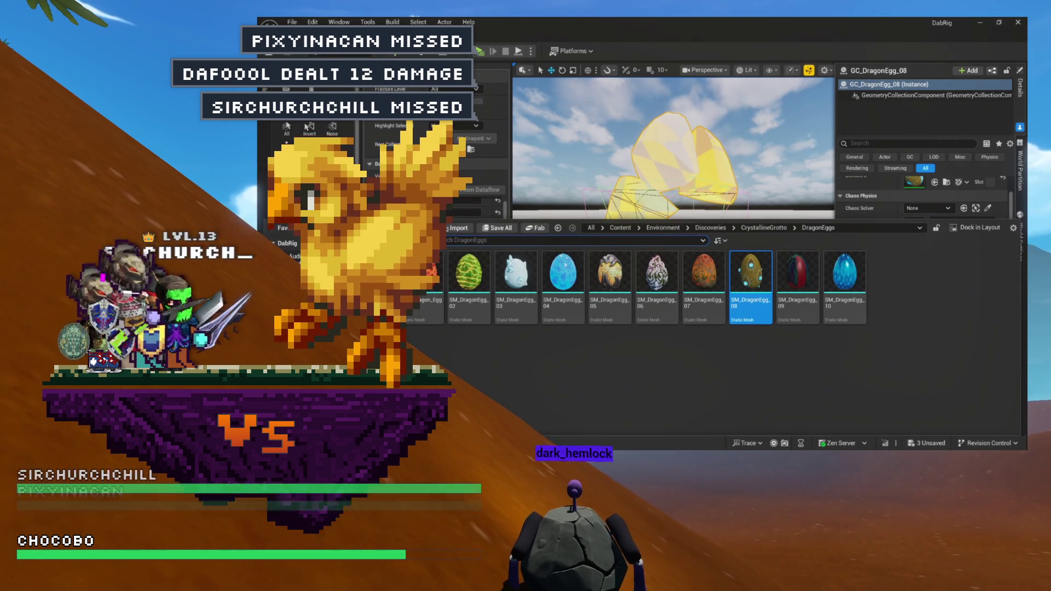
key(ctrl+b)
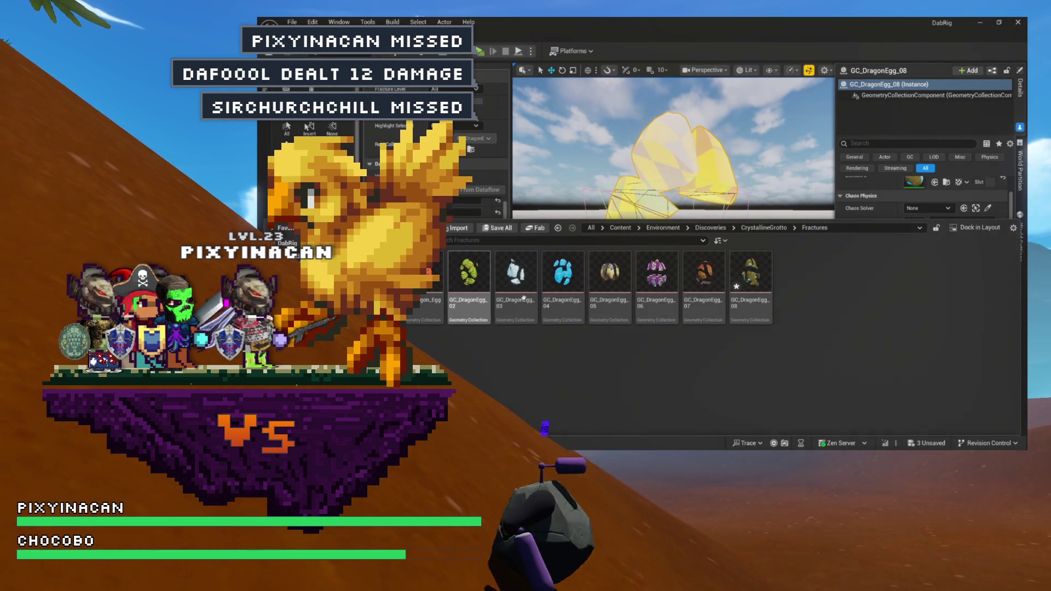
Open GC_DragonEgg_08 without a Dataflow graph, then close its asset editor.
double_click(750, 305)
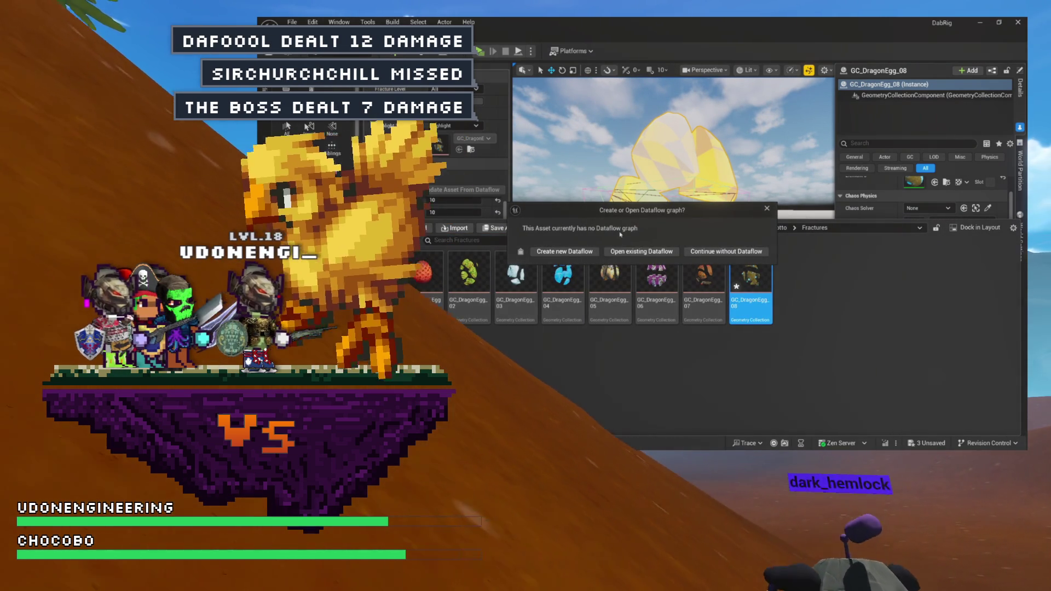
click(725, 251)
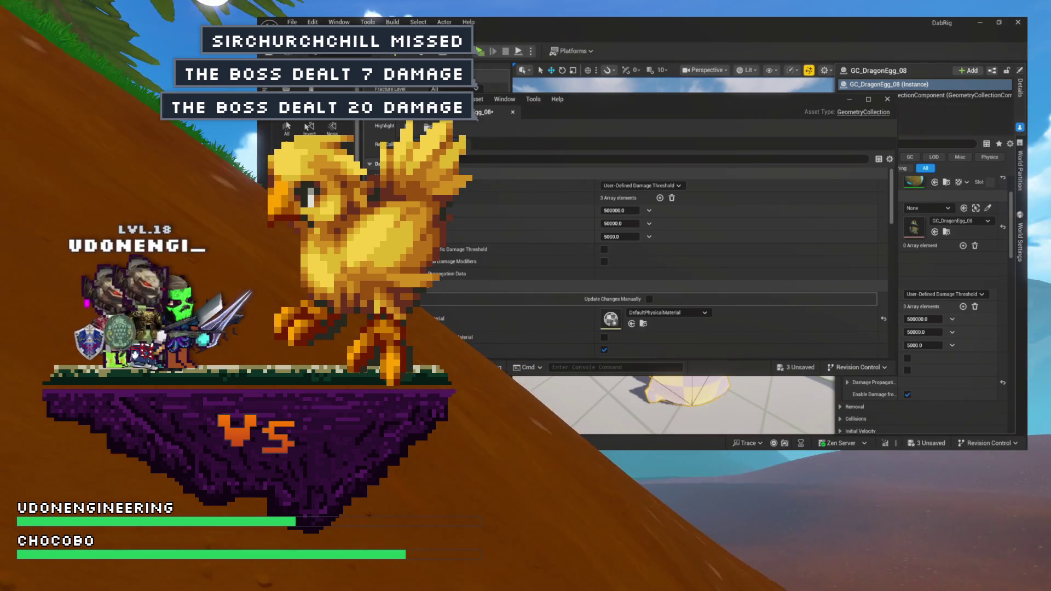
click(512, 114)
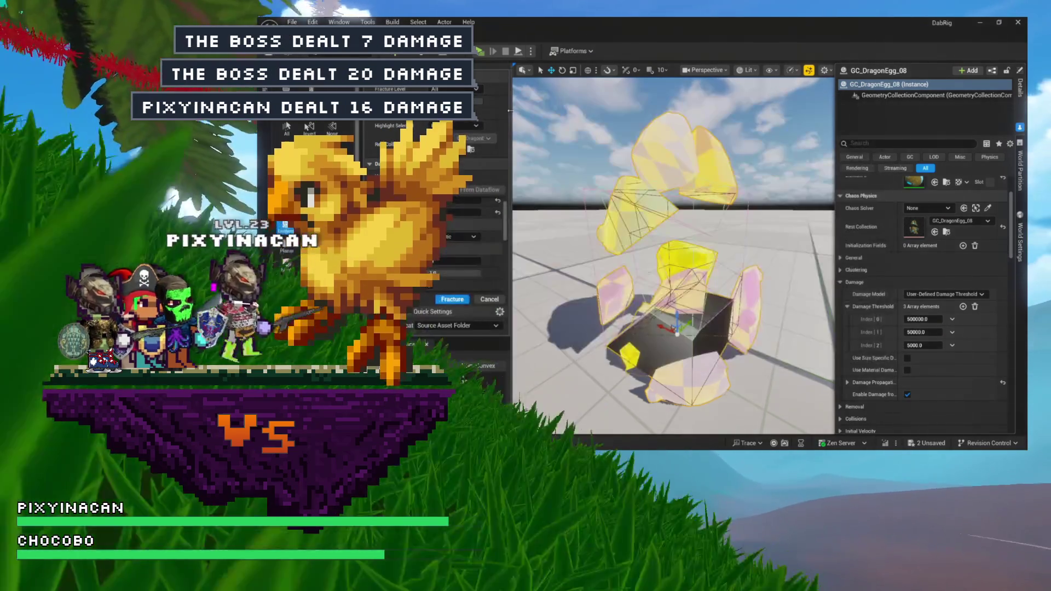
Place the red SM_DragonEgg_09 egg in the level and focus the view on it.
click(763, 228)
double_click(422, 272)
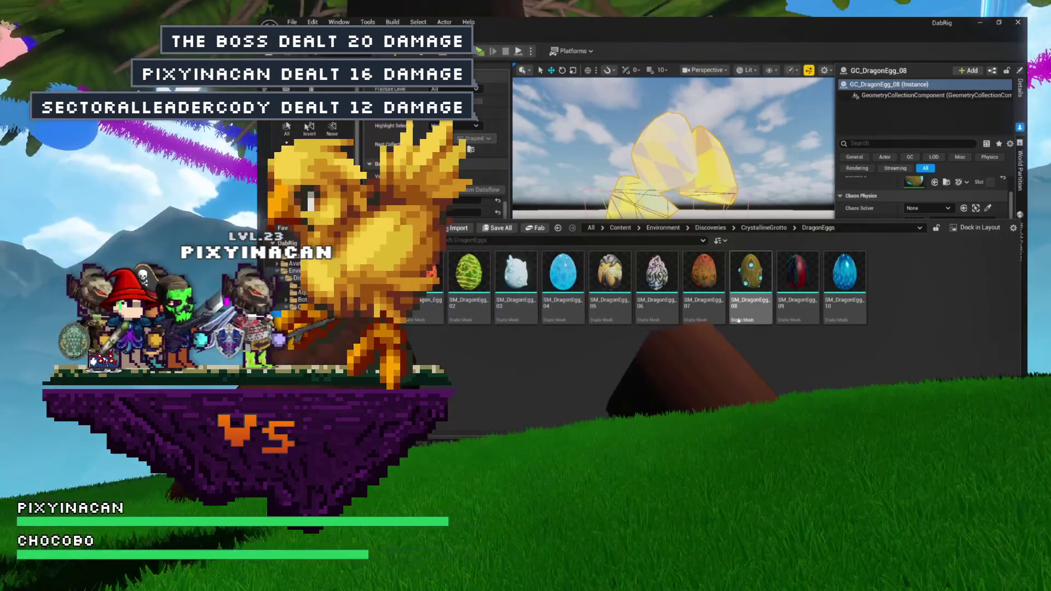
drag(776, 266, 779, 250)
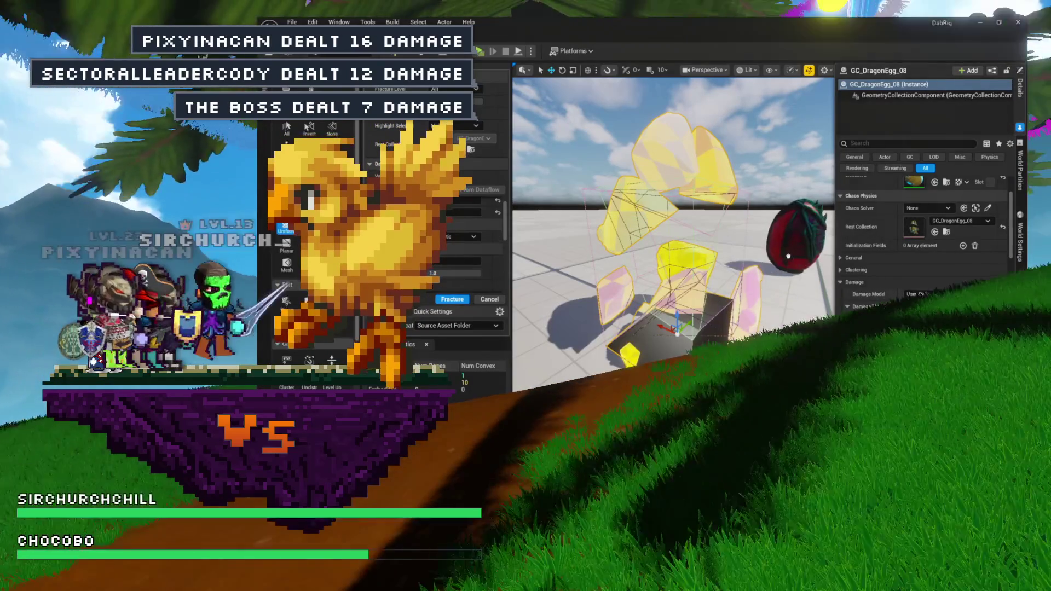
key(f)
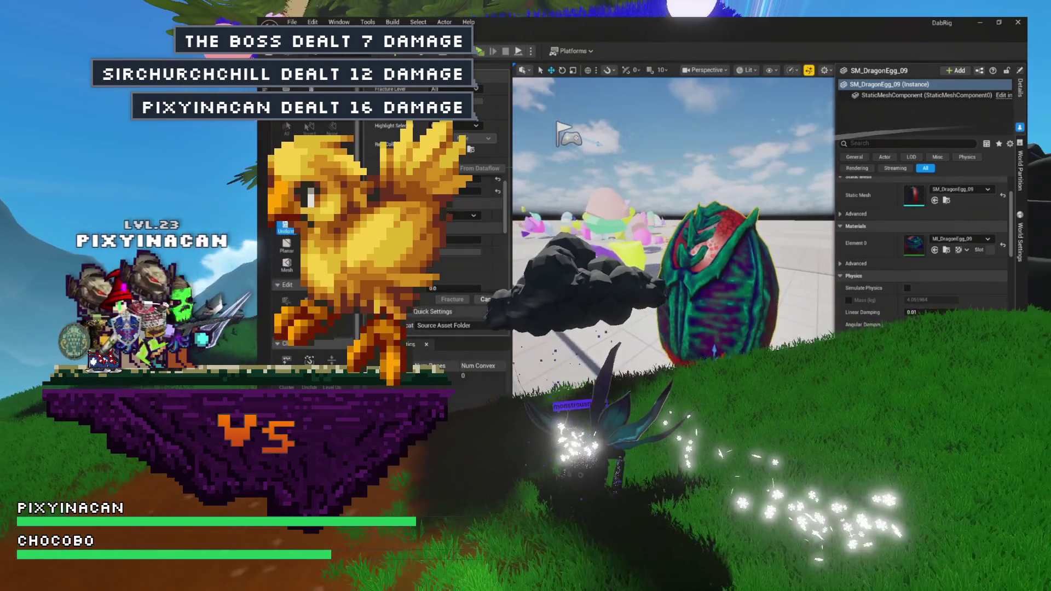
Create the GC_DragonEgg_09 geometry collection from the red egg.
key(ctrl+space)
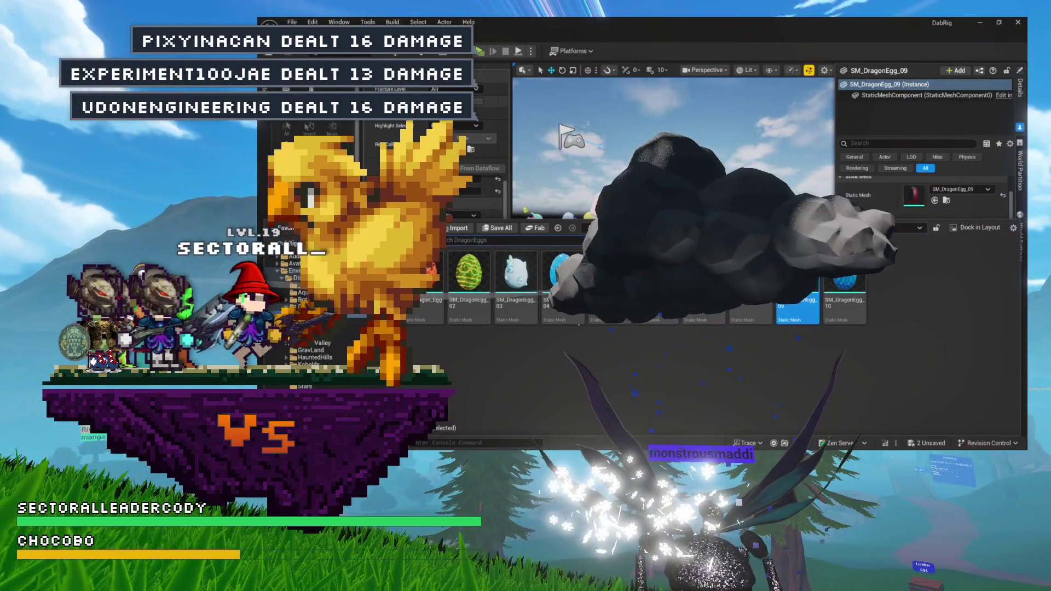
key(ctrl+space)
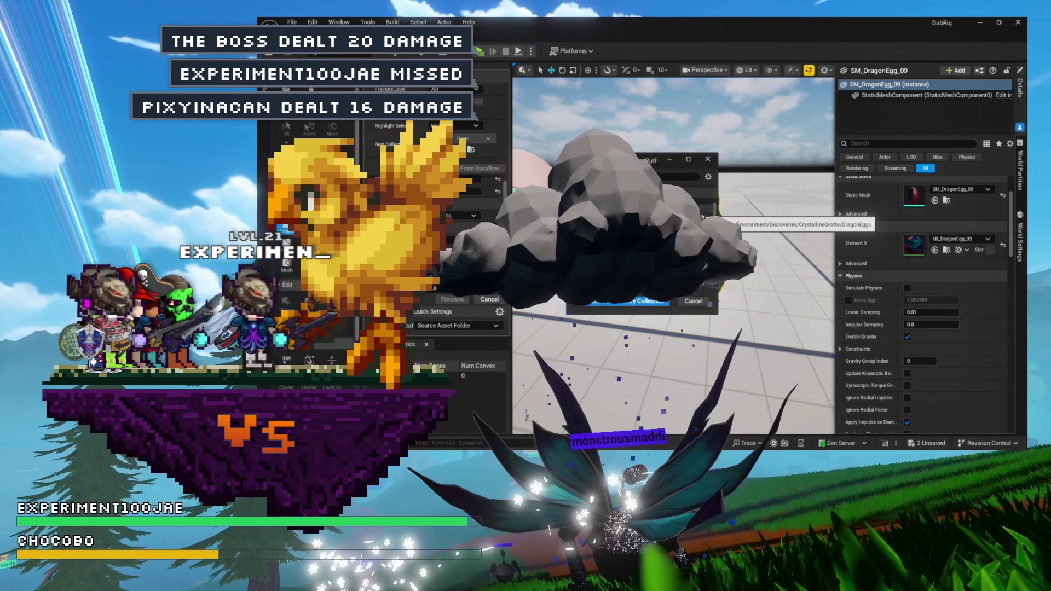
click(594, 303)
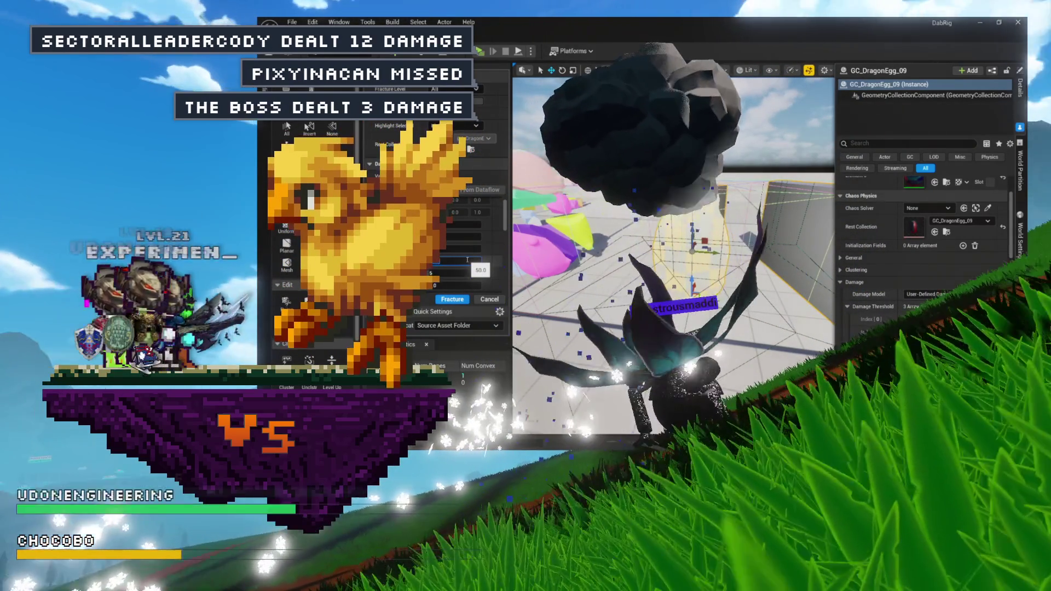
Change the fracture value from 50 to 20.
click(467, 259)
text(20)
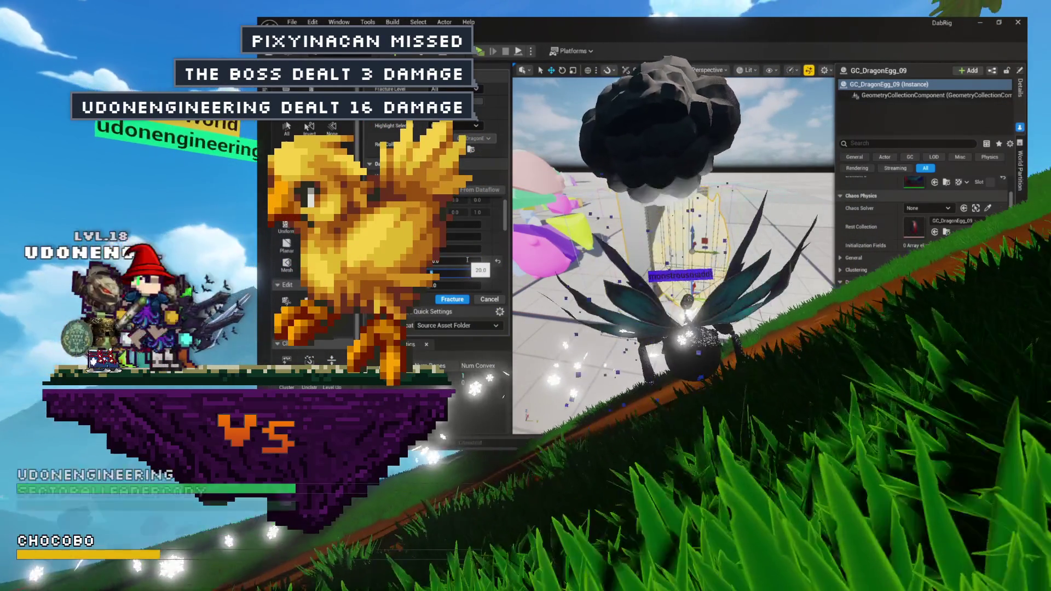
key(Tab)
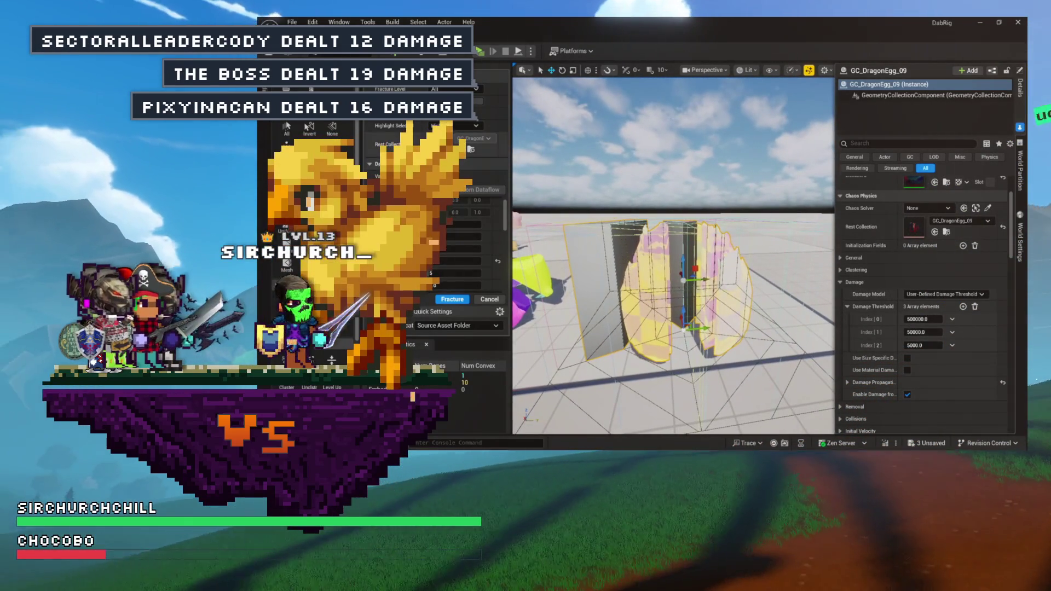
key(ctrl+space)
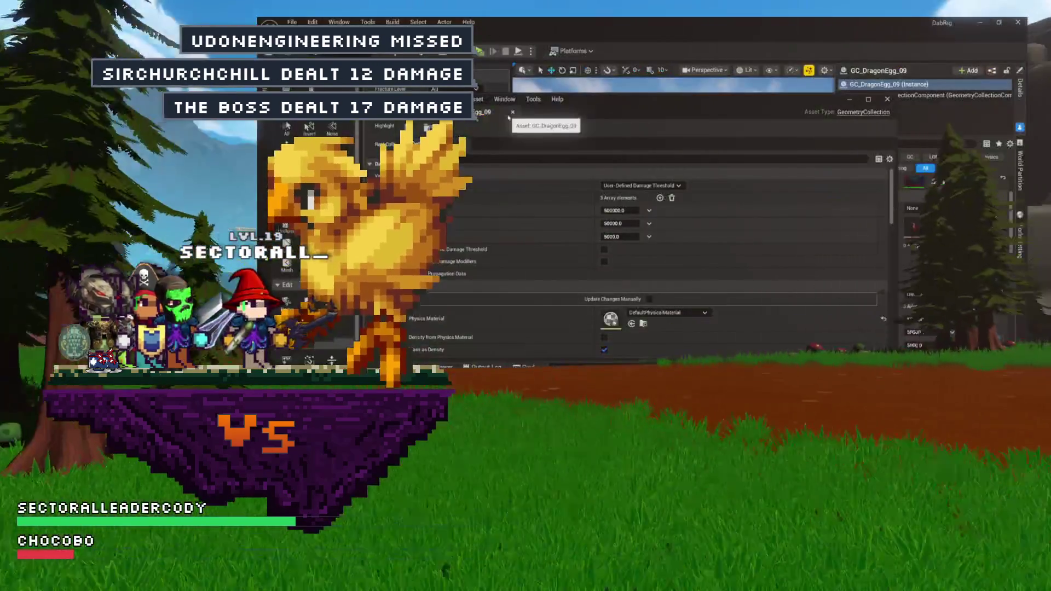
Close the GC_DragonEgg_09 asset editor and show the project's assets.
click(513, 112)
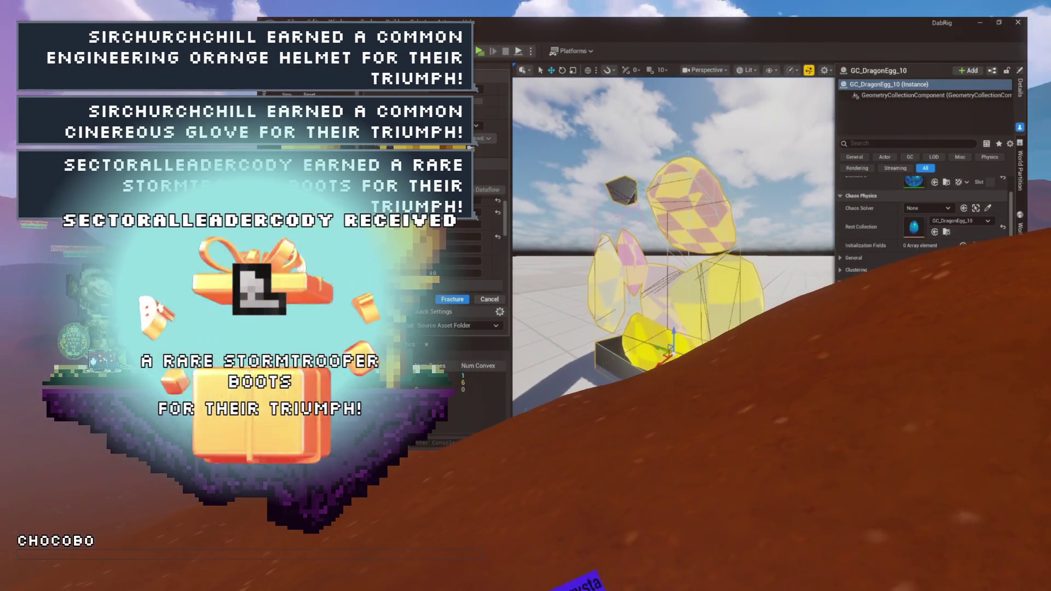
key(ctrl+space)
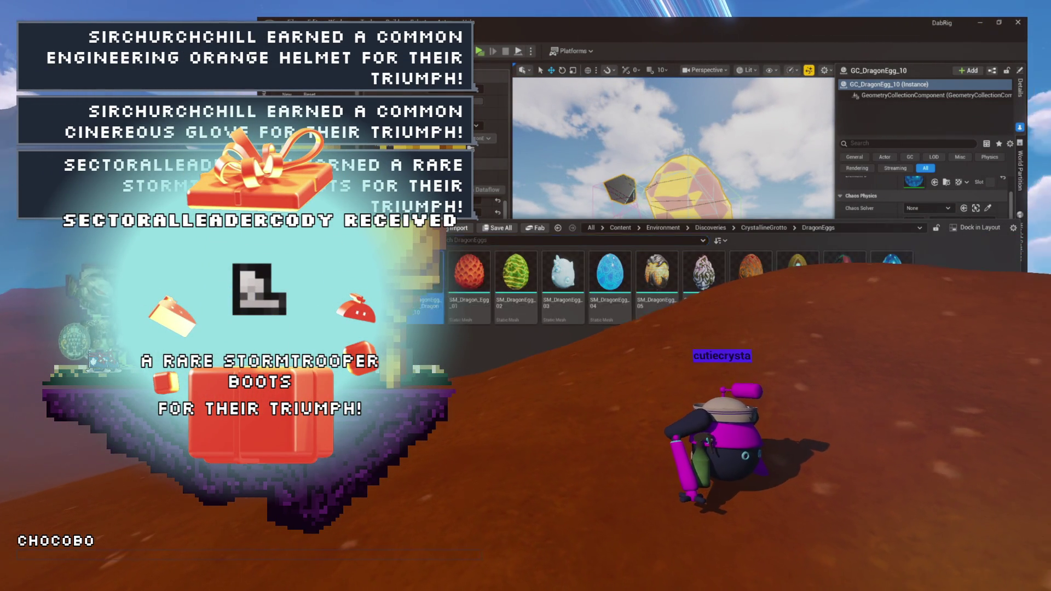
Open the GC_DragonEgg_10 geometry collection without a Dataflow graph and save it.
key(ctrl+b)
double_click(421, 295)
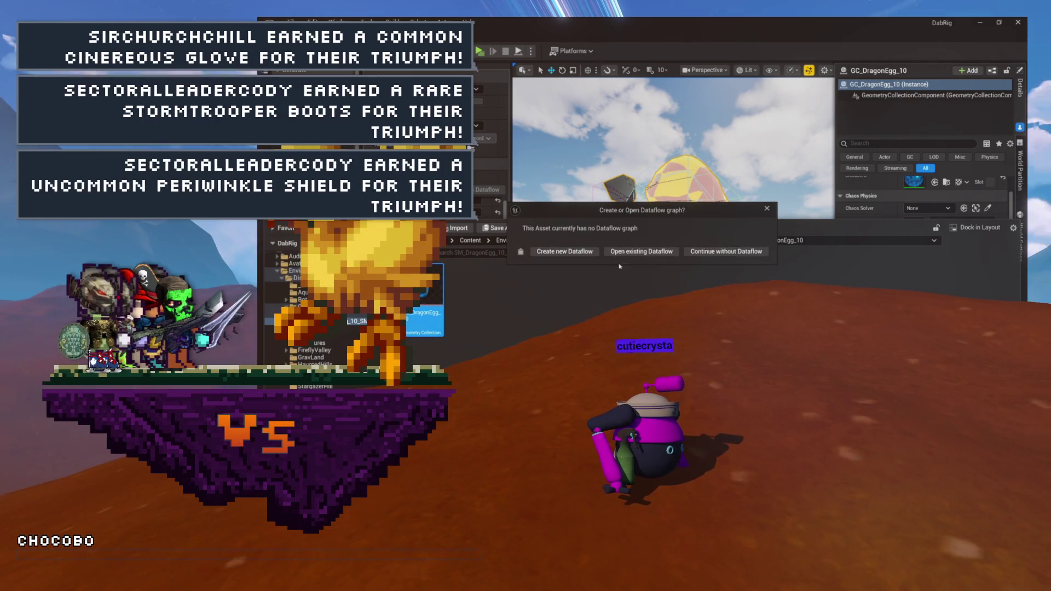
click(741, 259)
key(ctrl+s)
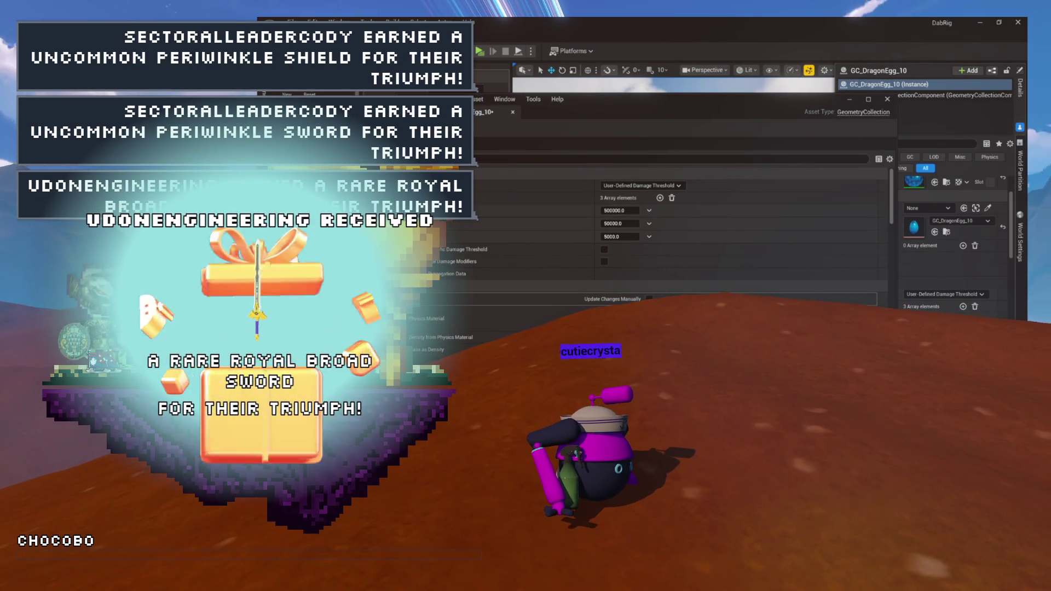
Close the asset editor, hide the Content Drawer and exit Fracture Mode.
click(513, 112)
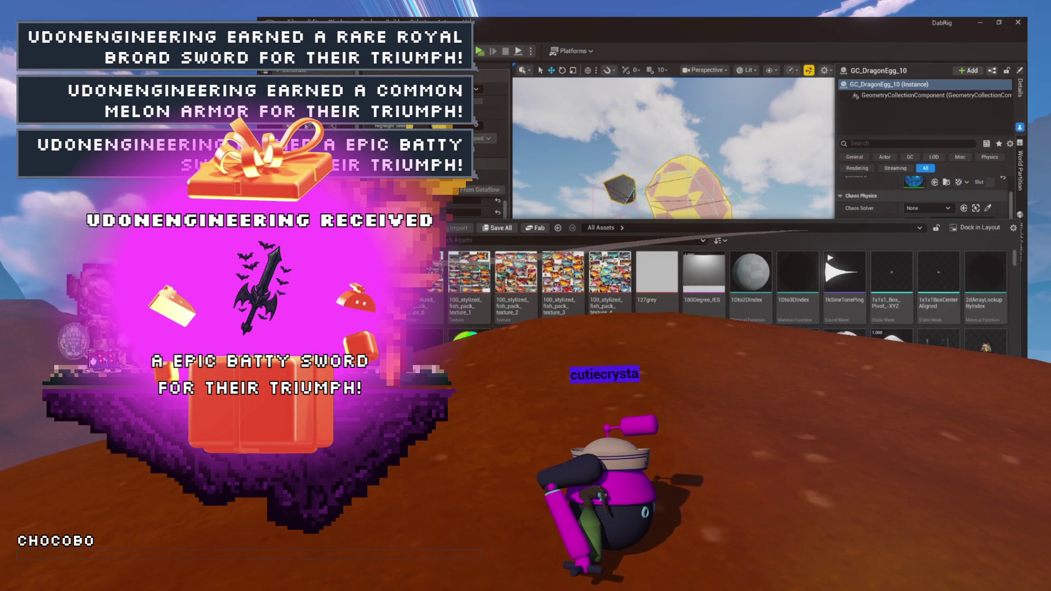
key(ctrl+space)
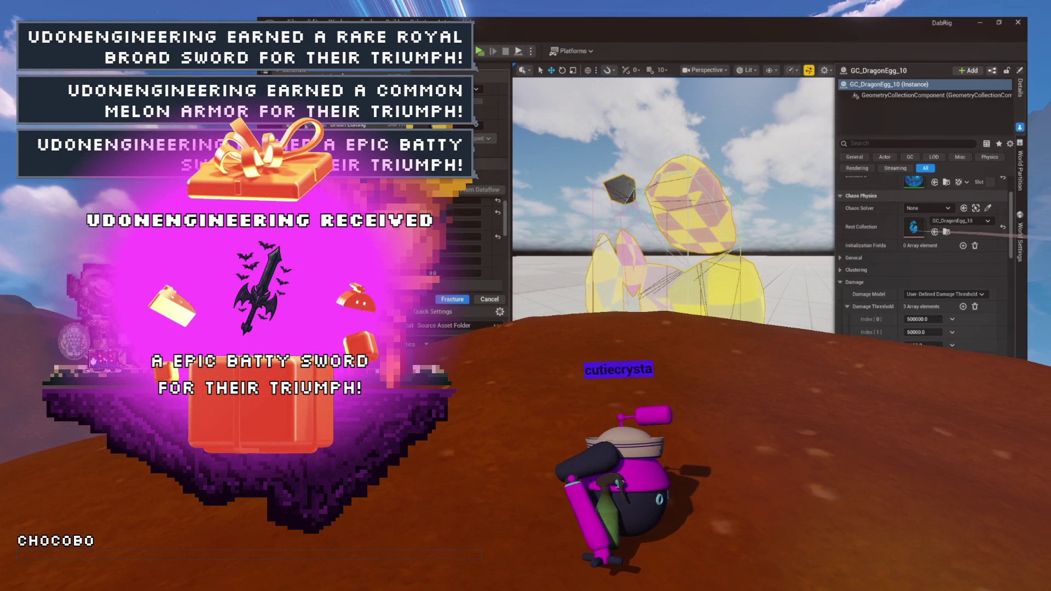
key(shift+1)
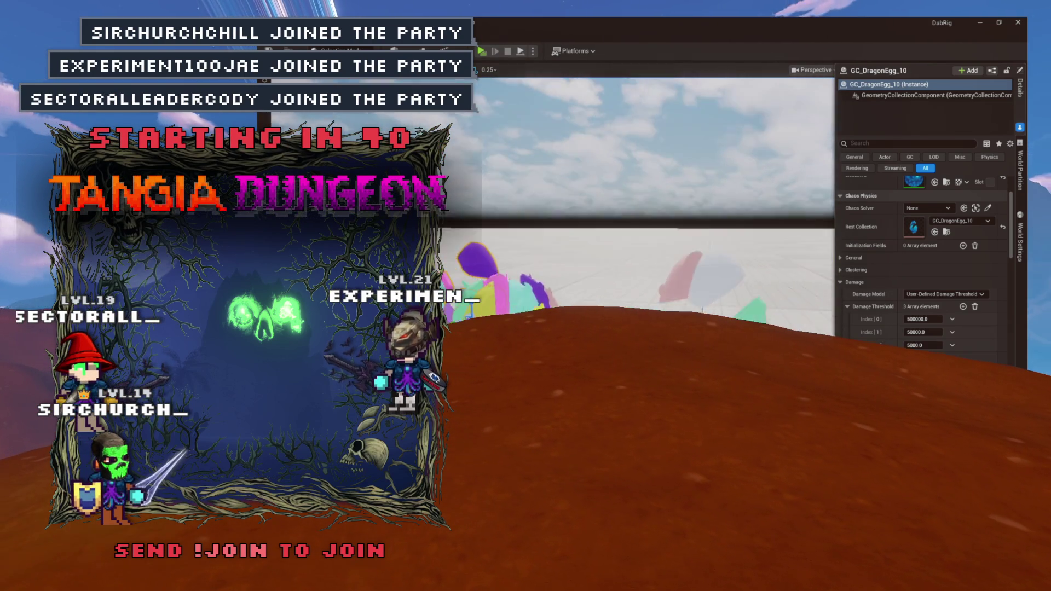
Browse from GravLand up to Content > Environment and open TheSource level.
key(ctrl+space)
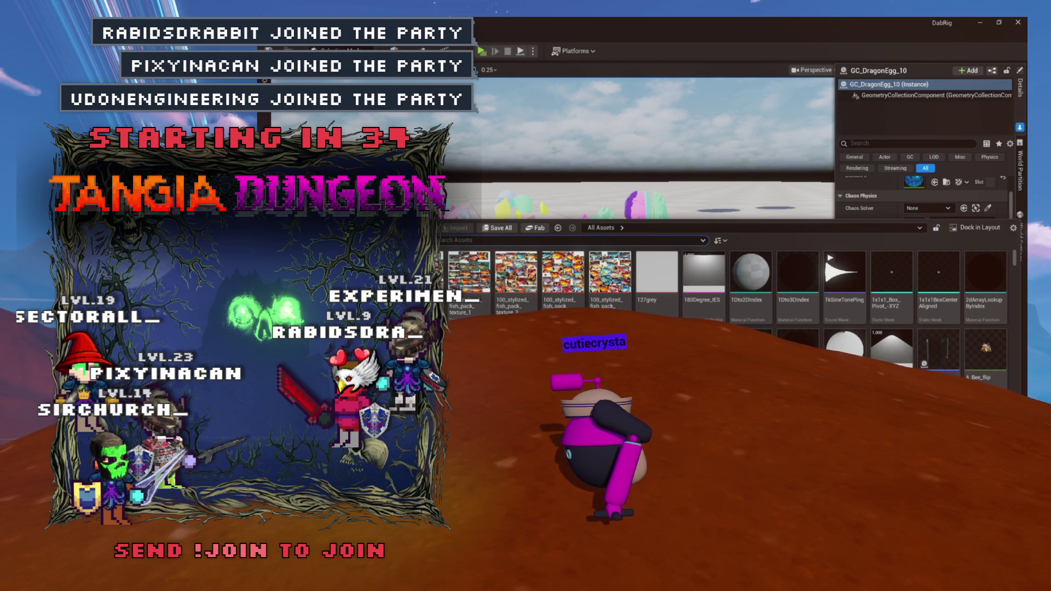
key(ctrl+b)
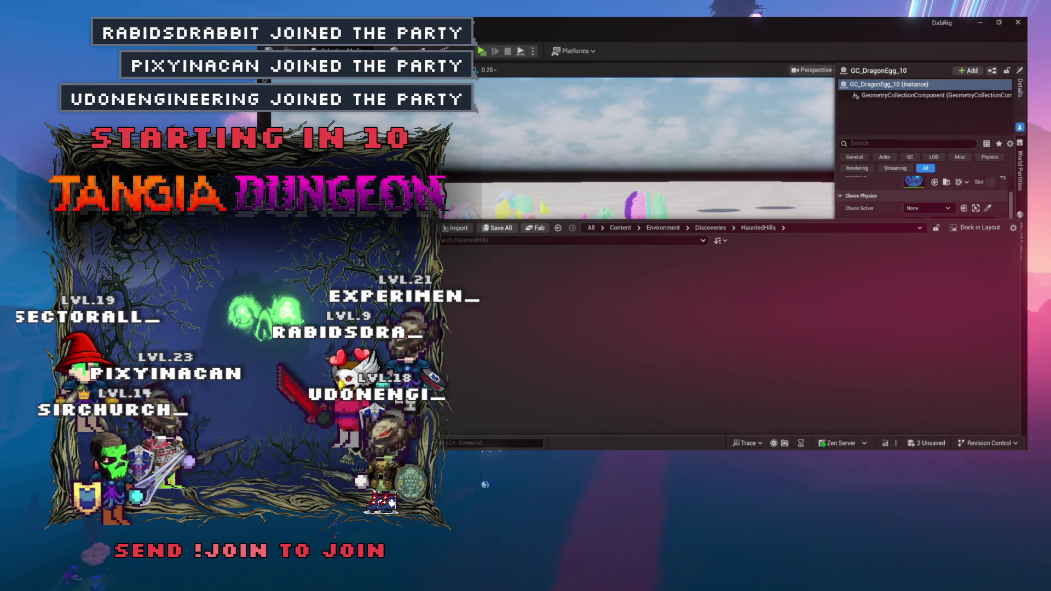
key(ctrl+space)
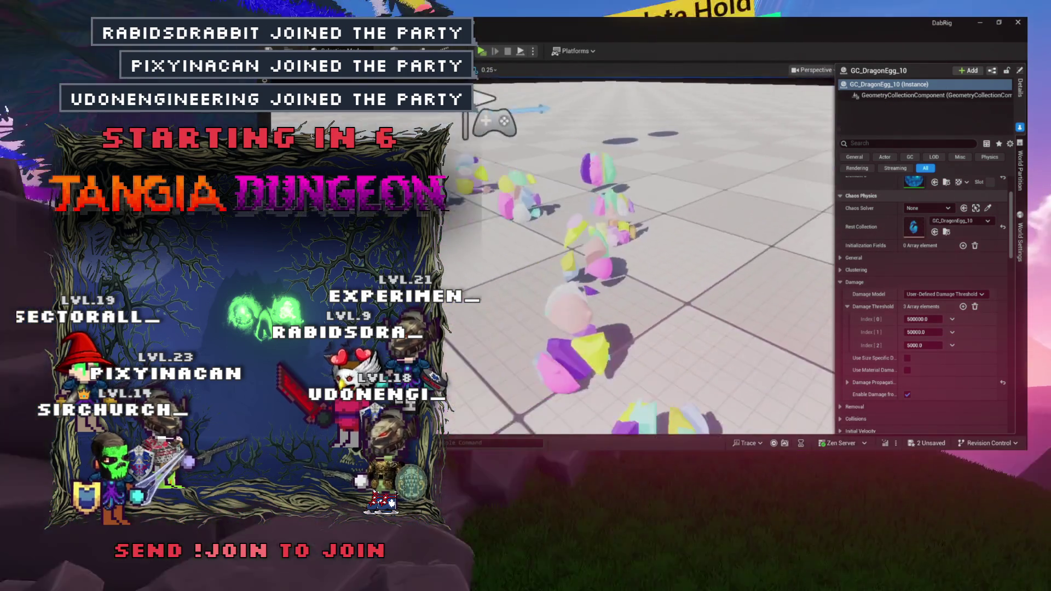
key(ctrl+space)
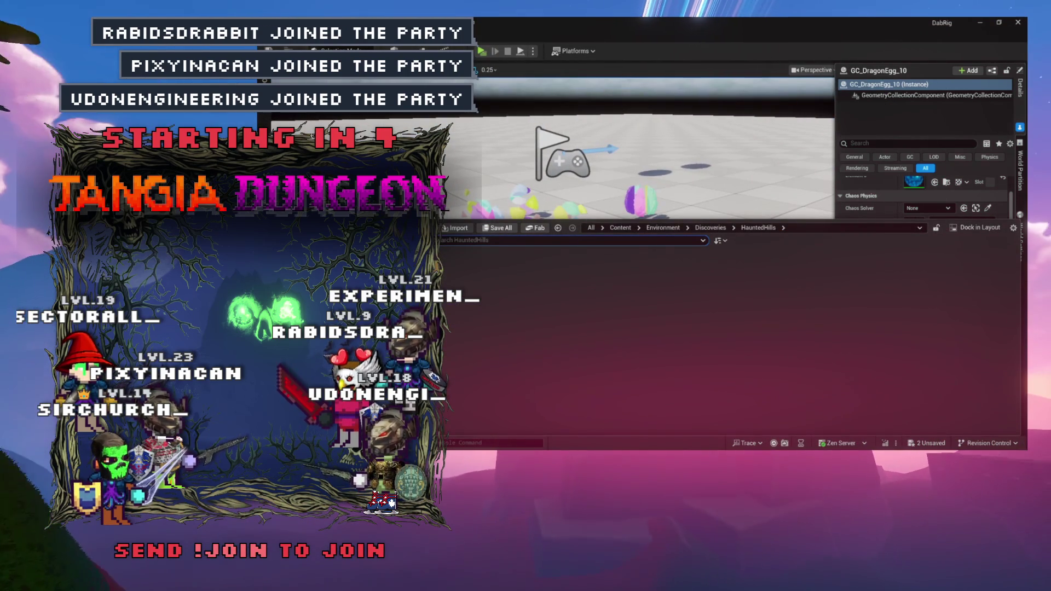
key(alt+Left)
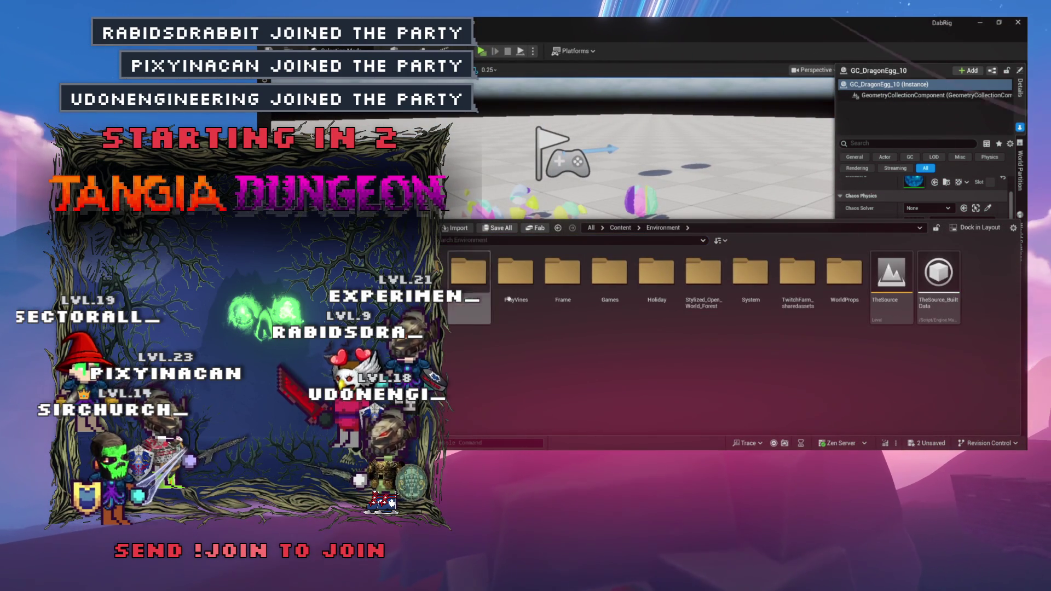
double_click(891, 276)
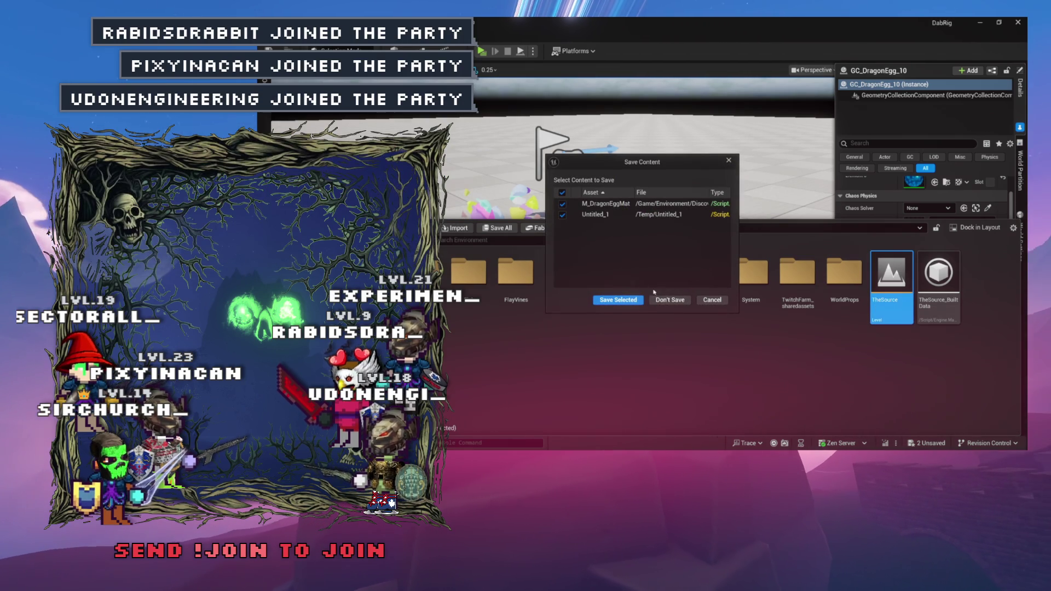
Save only M_DragonEggMat, excluding Untitled_1, so TheSource level loads.
click(563, 215)
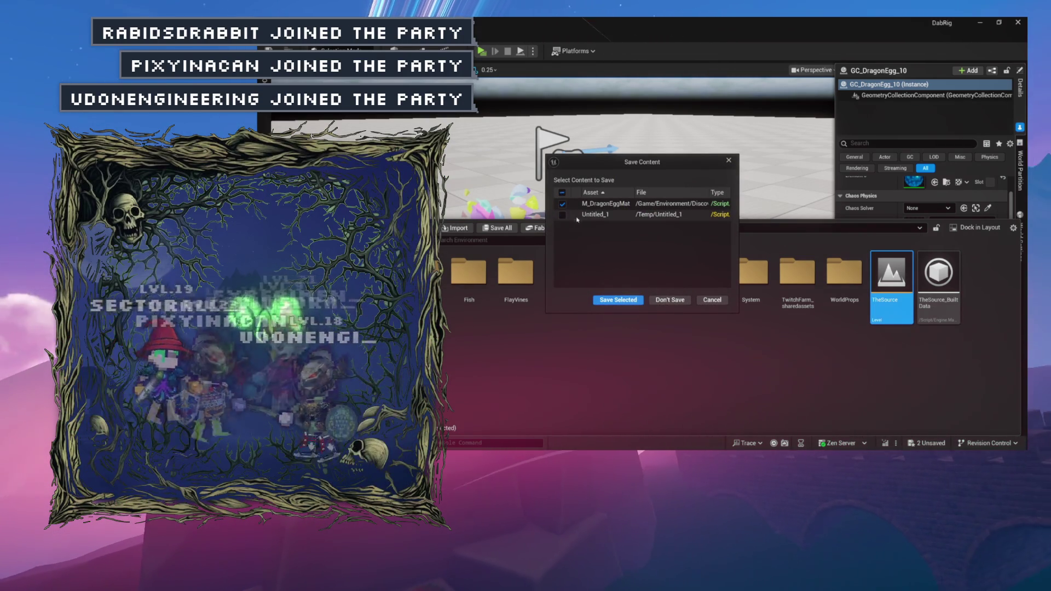
key(Return)
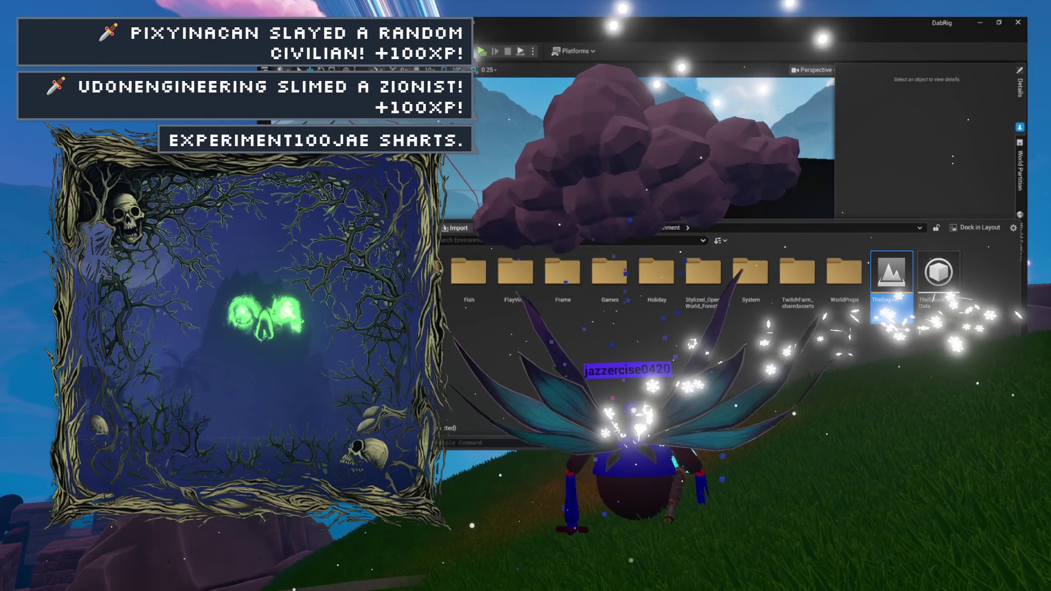
Create a new Actor Blueprint class in the CrystallineGrotto folder and start naming it DwagonEgg.
double_click(609, 271)
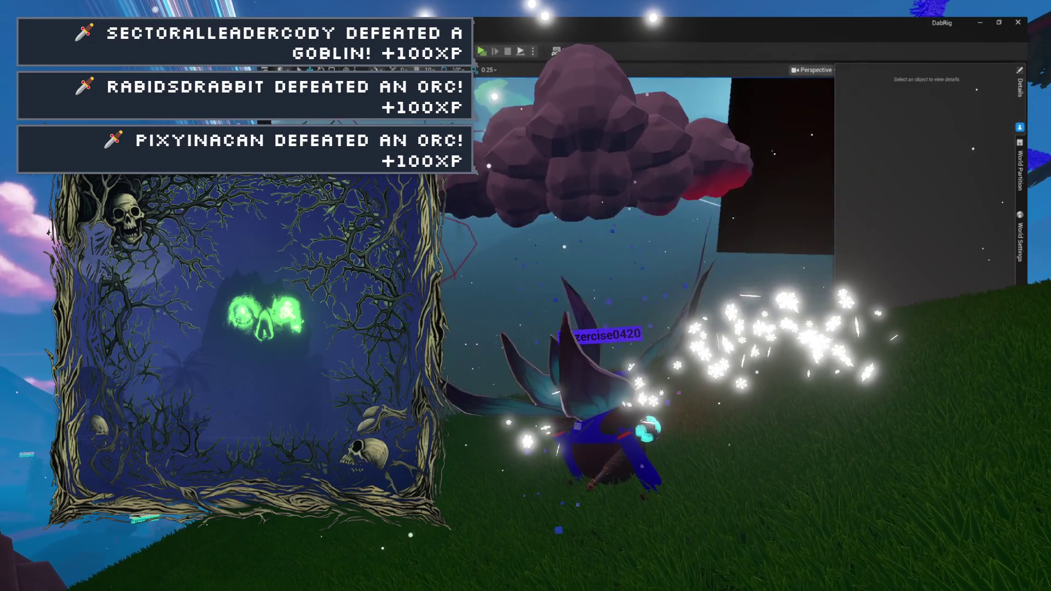
key(ctrl+space)
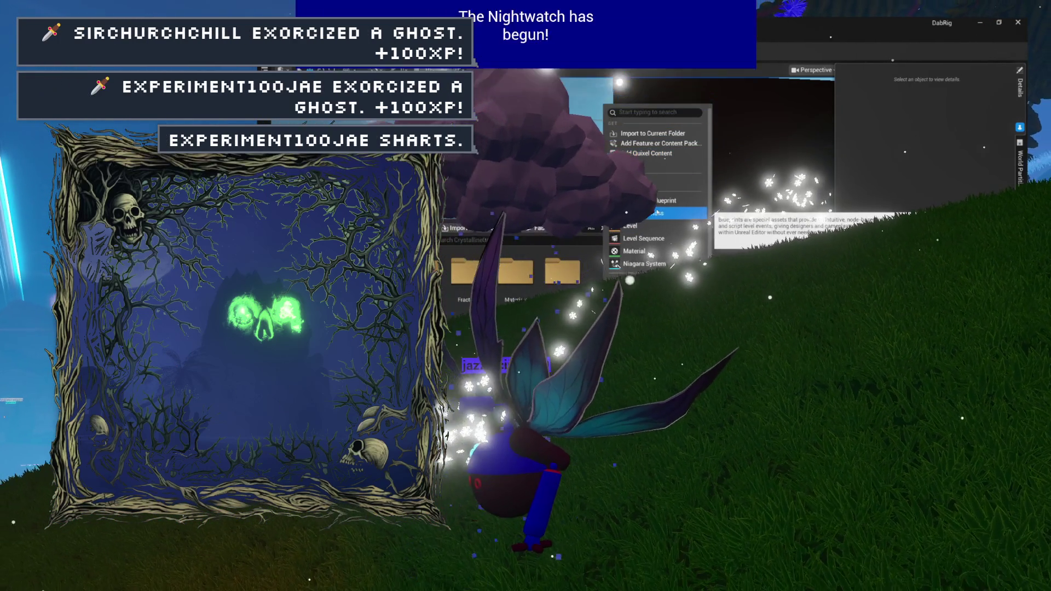
click(657, 214)
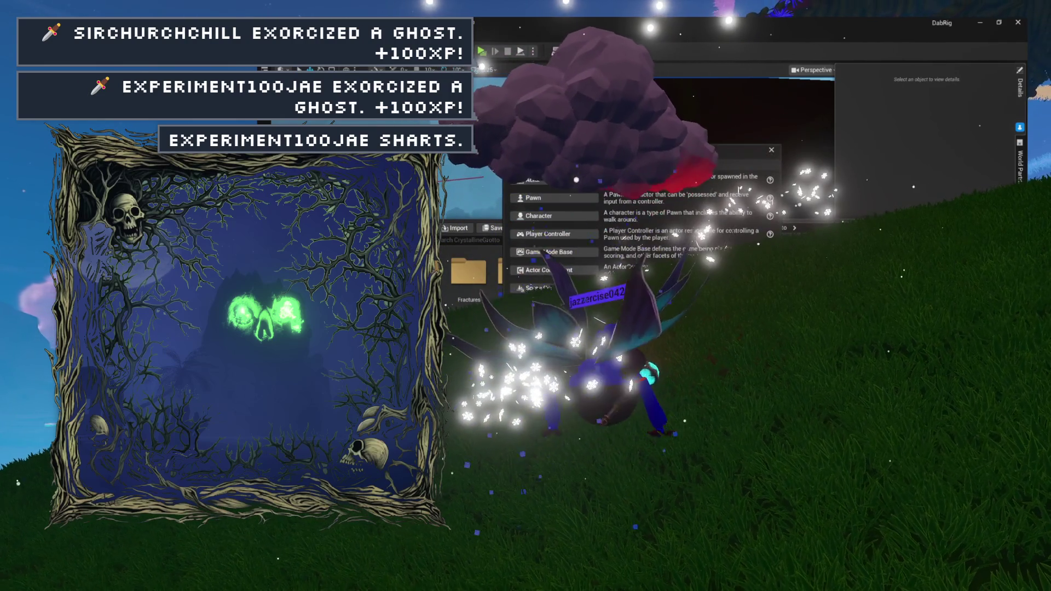
click(550, 180)
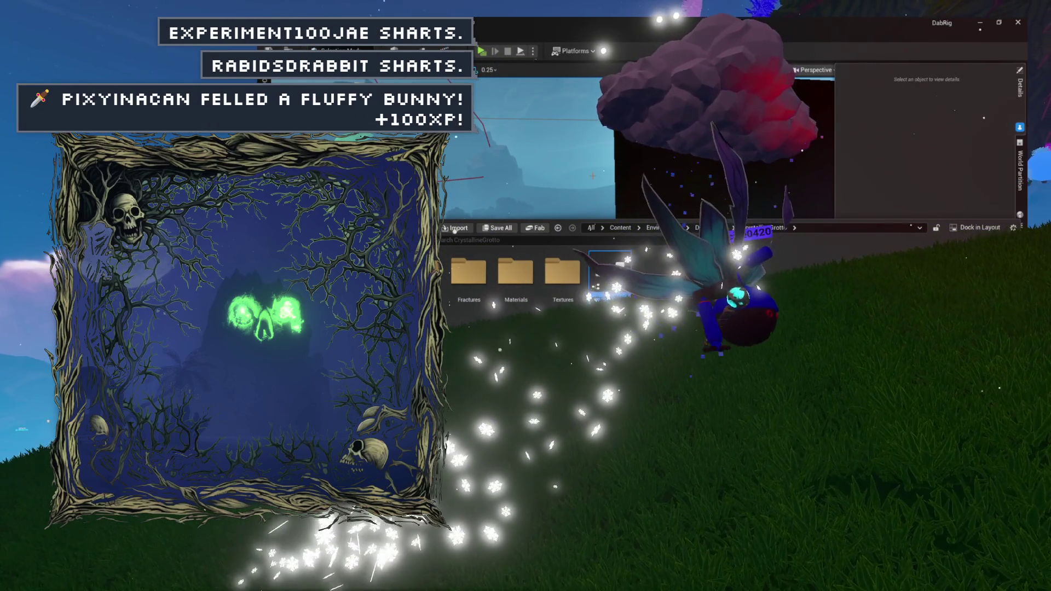
text(wagon)
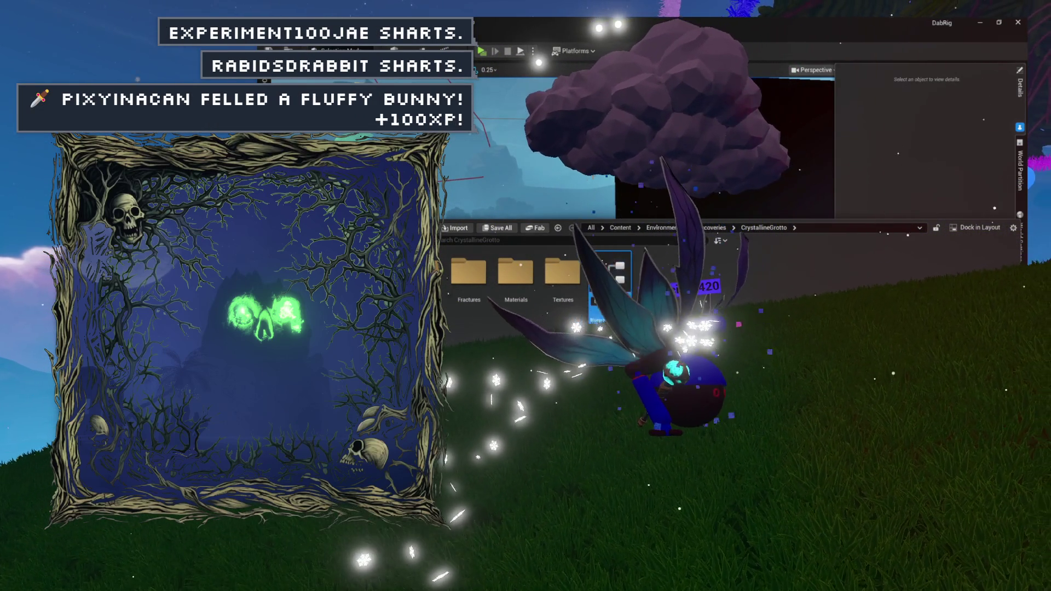
text(Rig)
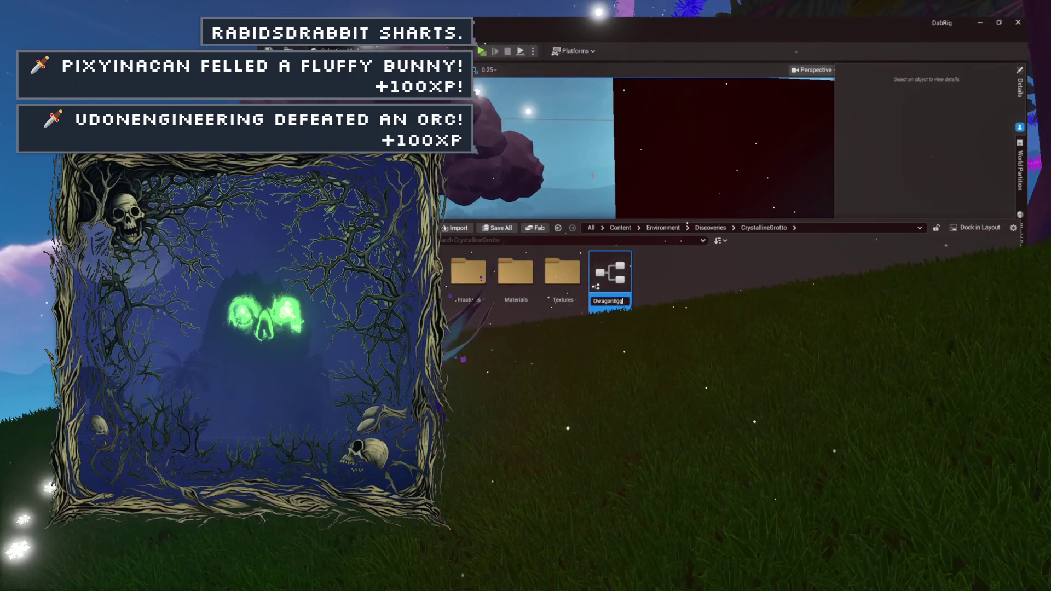
Commit the DwagonEgg name, then select the BotJail catapult and cage in the level.
key(Return)
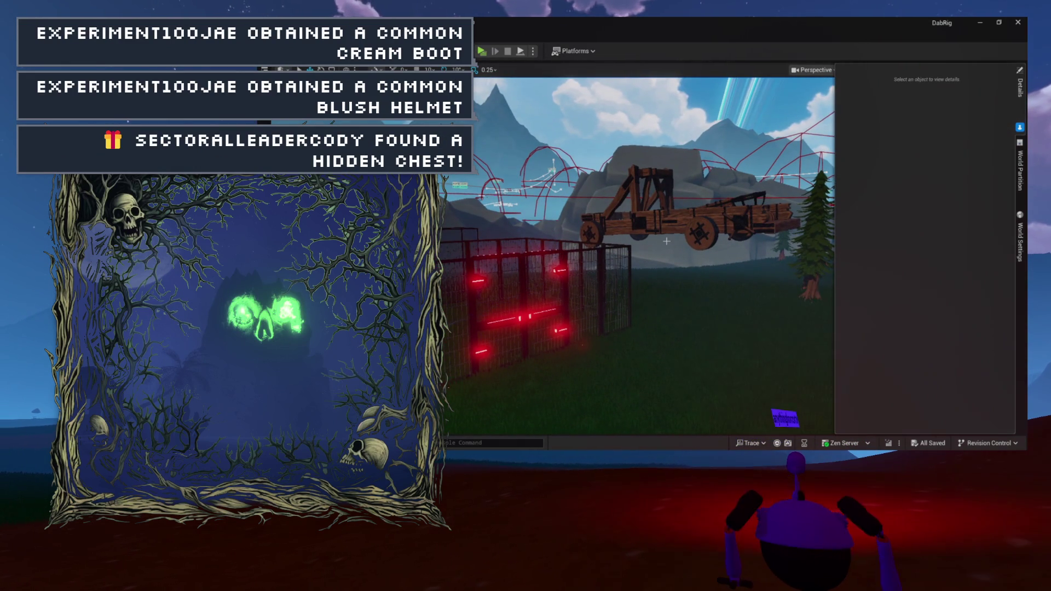
click(678, 230)
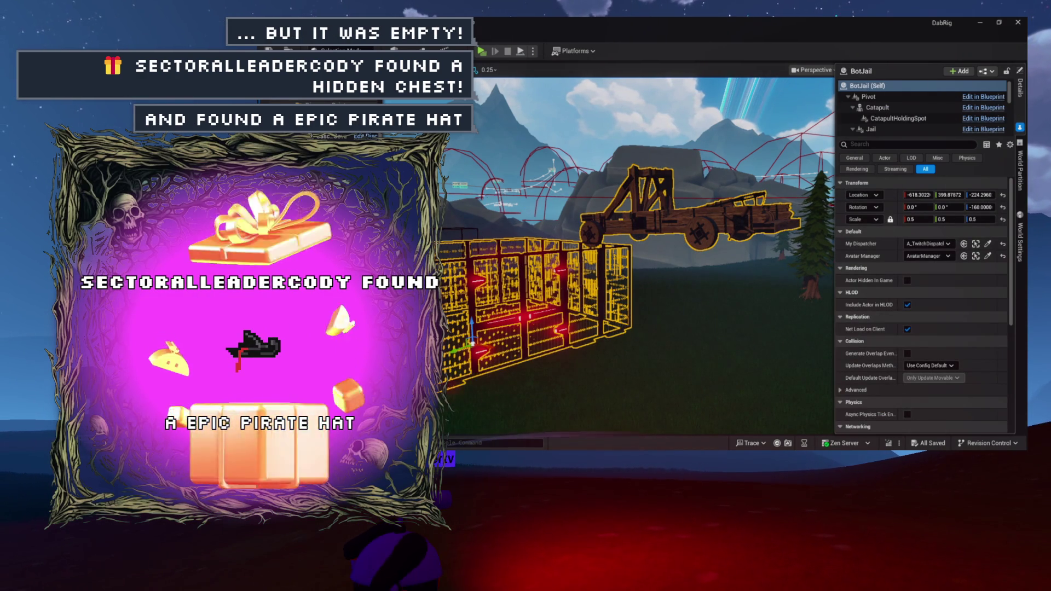
Open the BotJail Blueprint's viewport, framed on both the catapult and the cage.
key(alt+Tab)
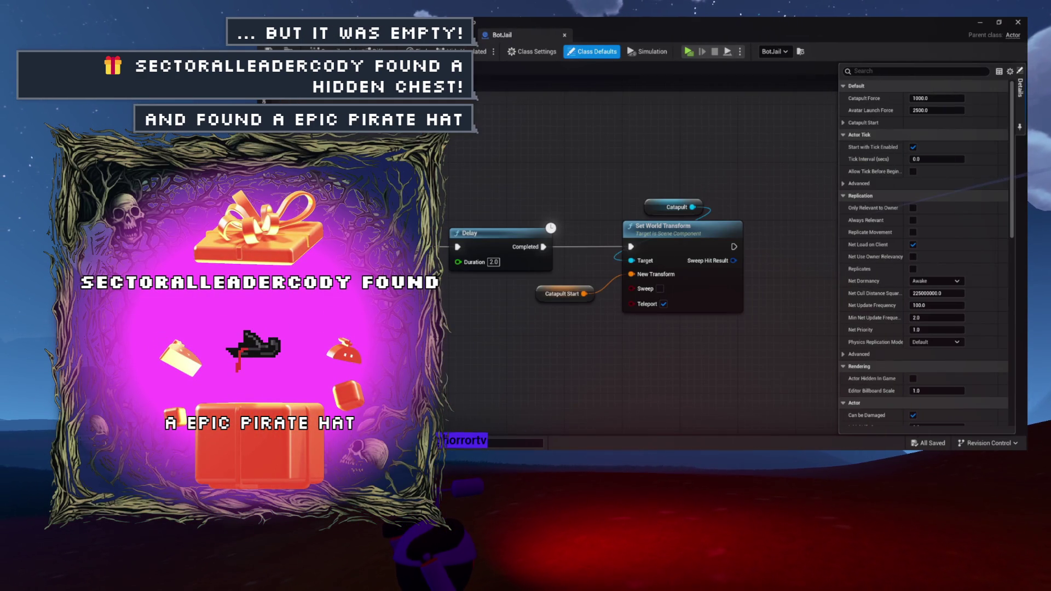
key(alt+Tab)
key(f)
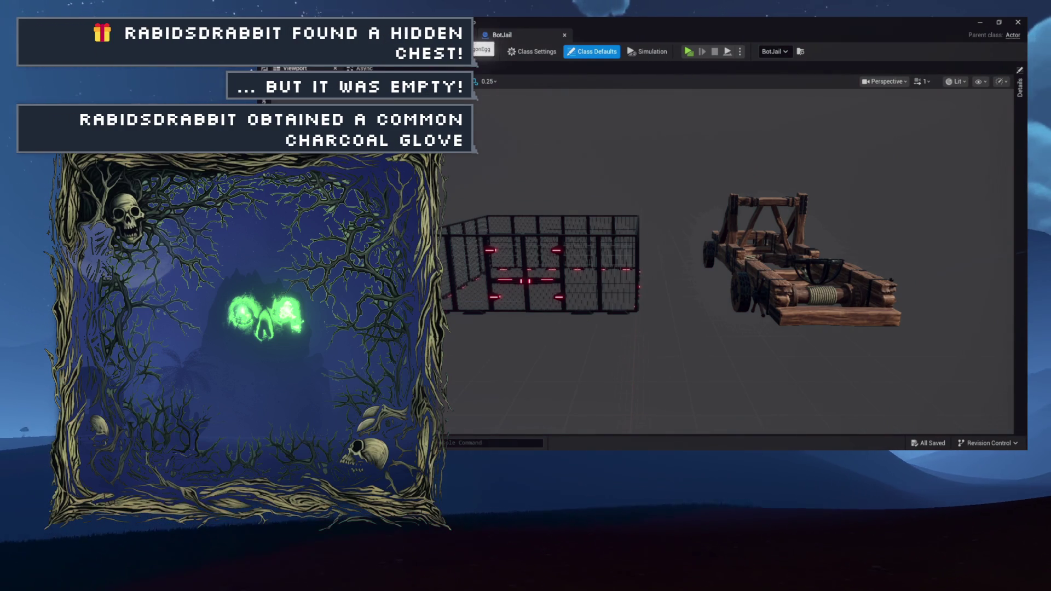
Create a Blueprint class named DwagonNest beside DwagonEgg and open it.
click(367, 68)
key(ctrl+space)
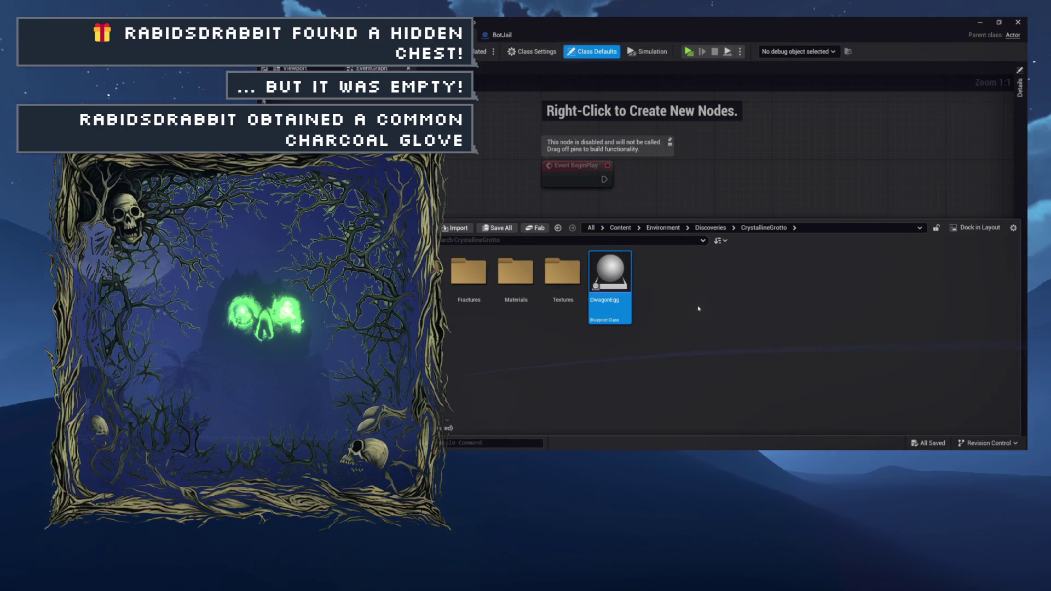
right_click(698, 309)
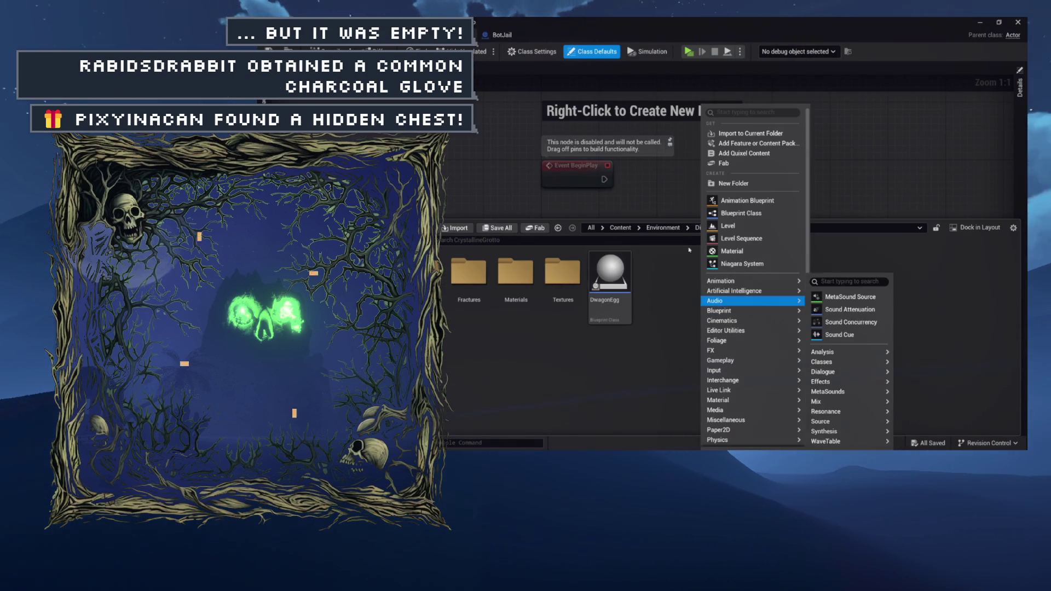
click(733, 213)
click(727, 179)
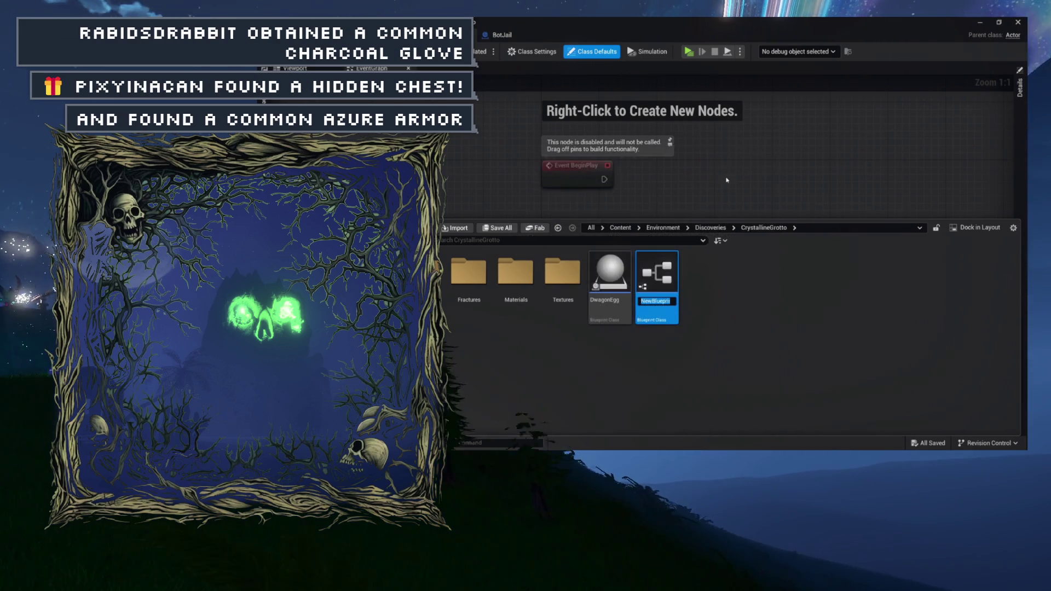
text(Dwa)
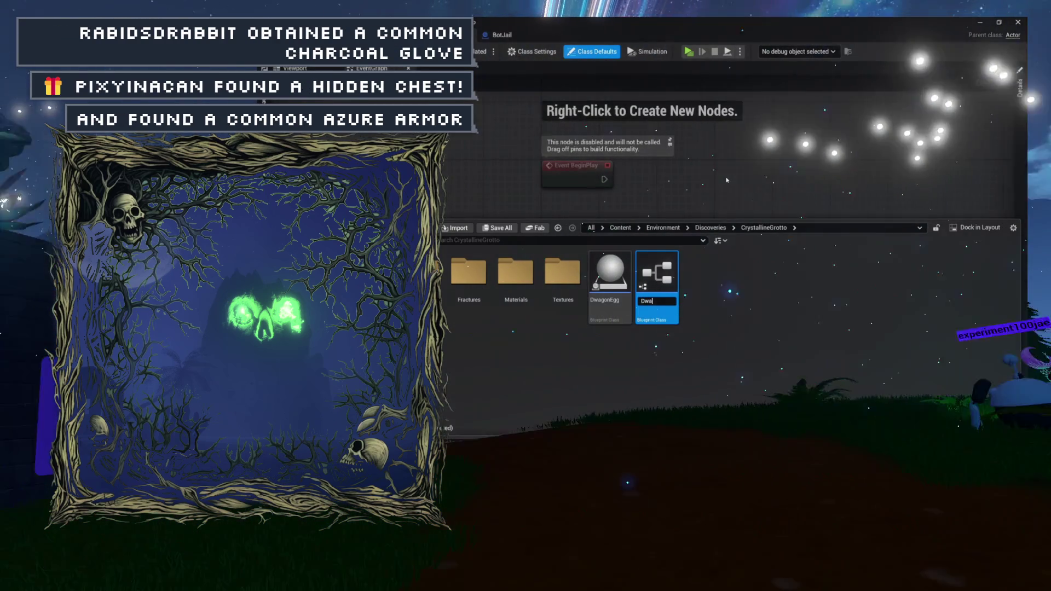
text(gonNest)
key(Return)
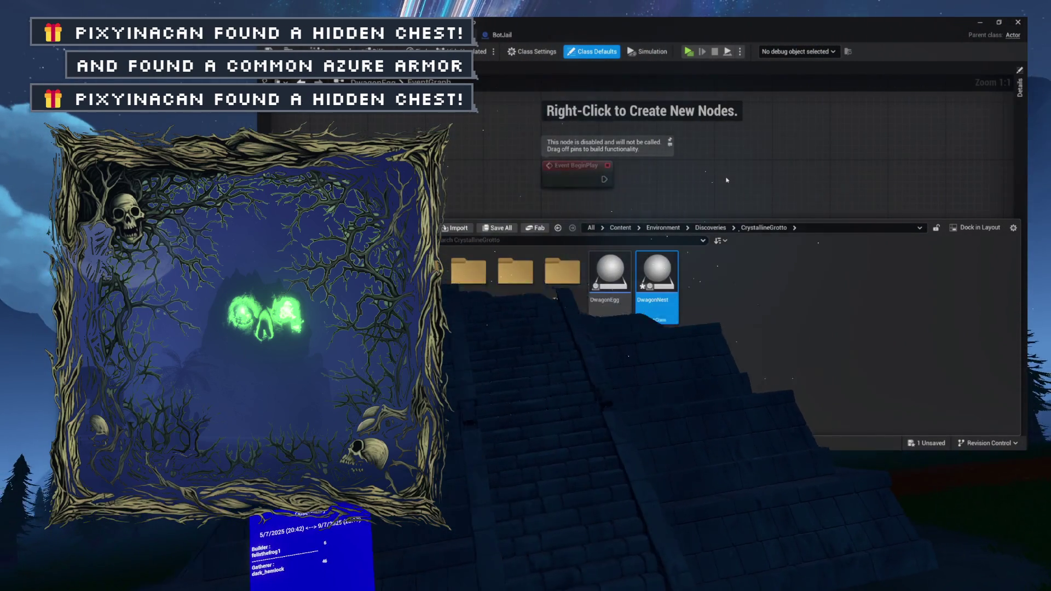
double_click(656, 271)
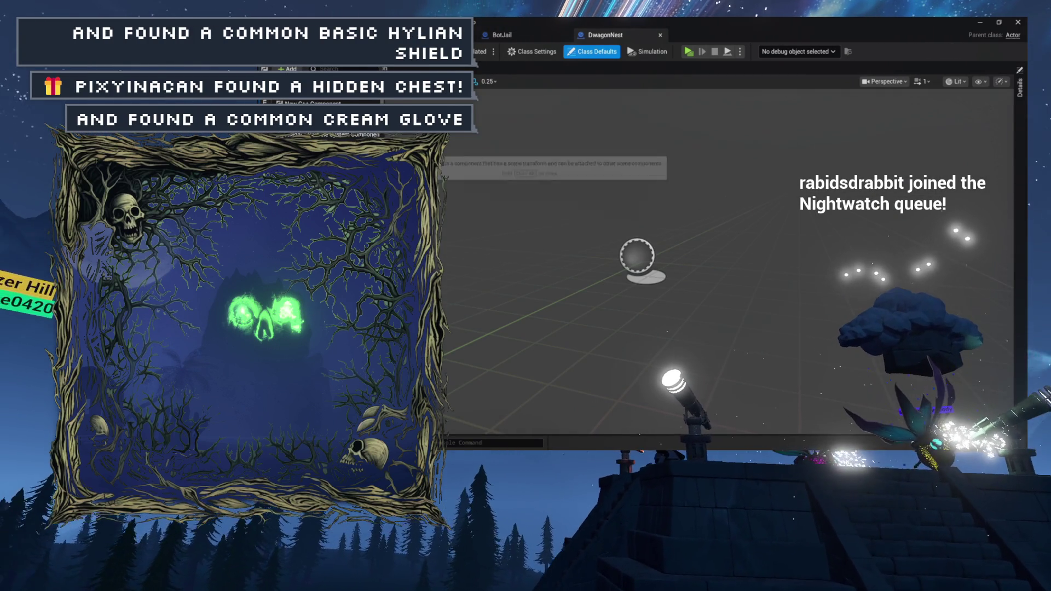
Add a Cube to DwagonNest, set its Z scale to 0.1 for a flat slab, and save.
drag(350, 164, 469, 191)
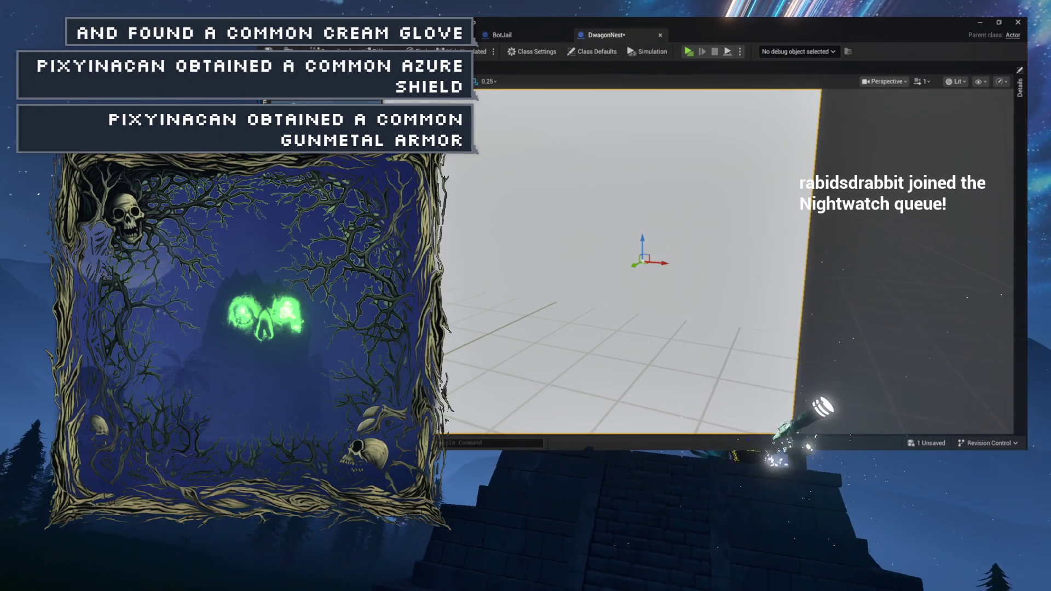
click(1020, 99)
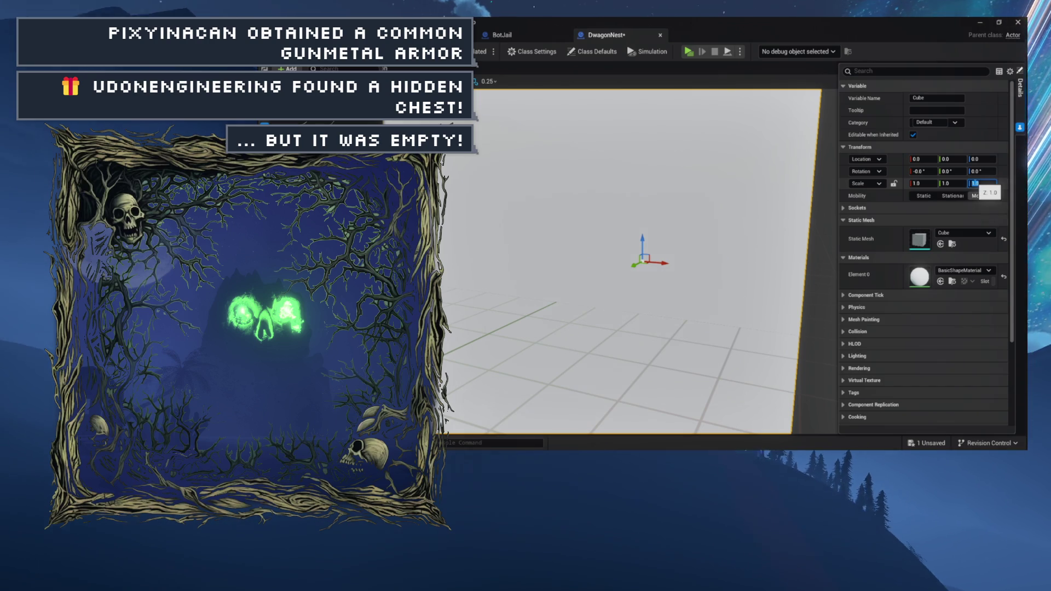
text(.1)
key(Return)
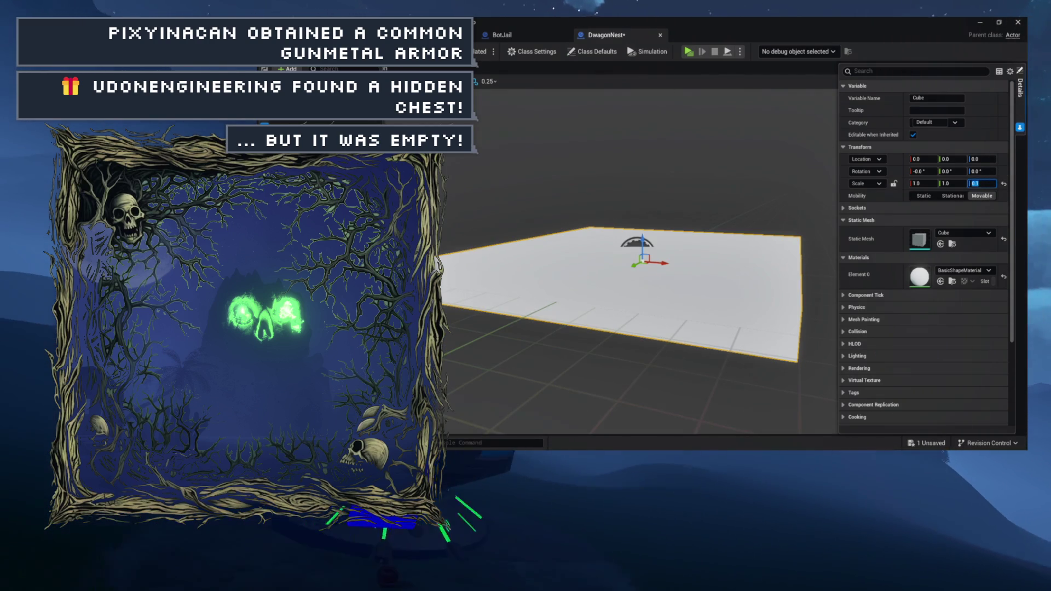
key(ctrl+s)
scroll(637, 262, down, 5)
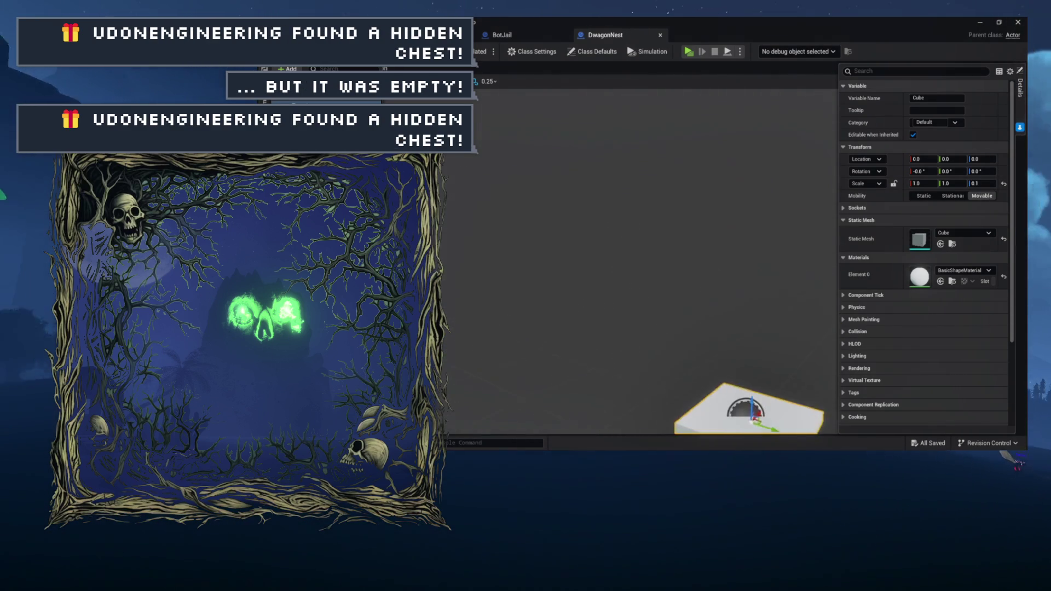
key(f)
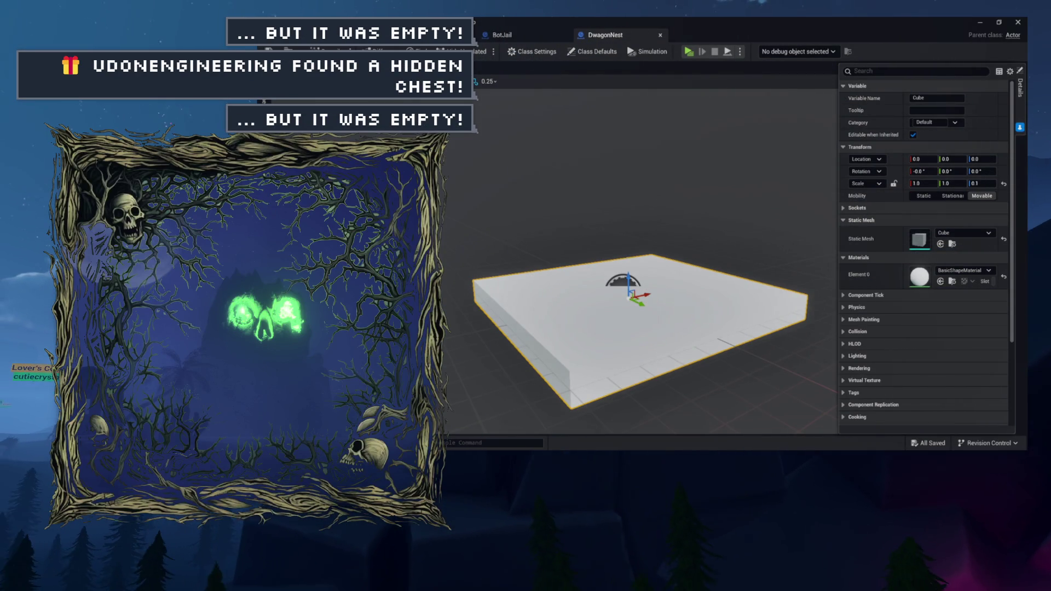
drag(529, 117, 550, 117)
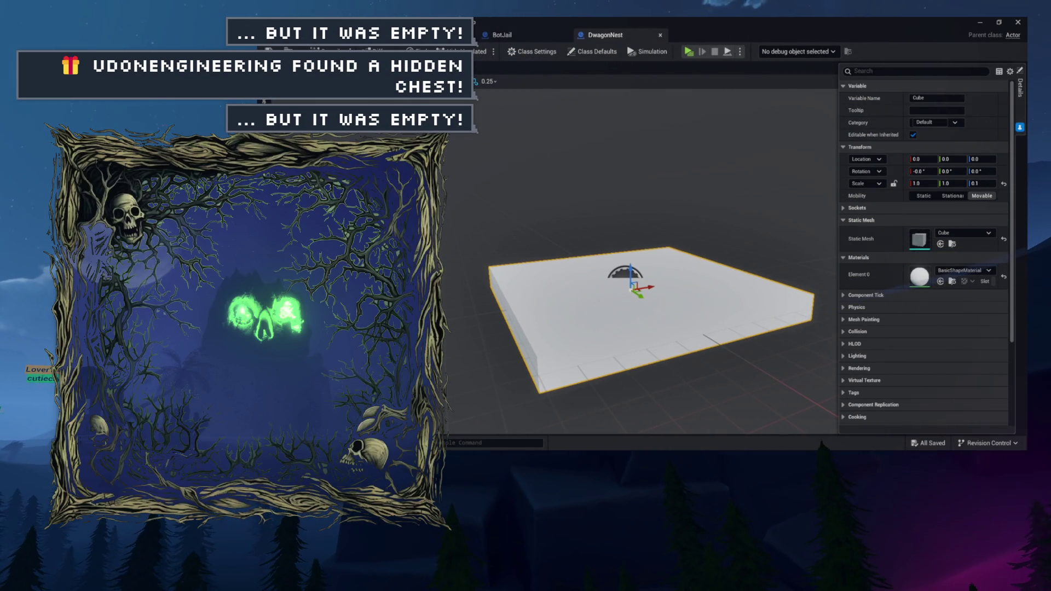
click(370, 67)
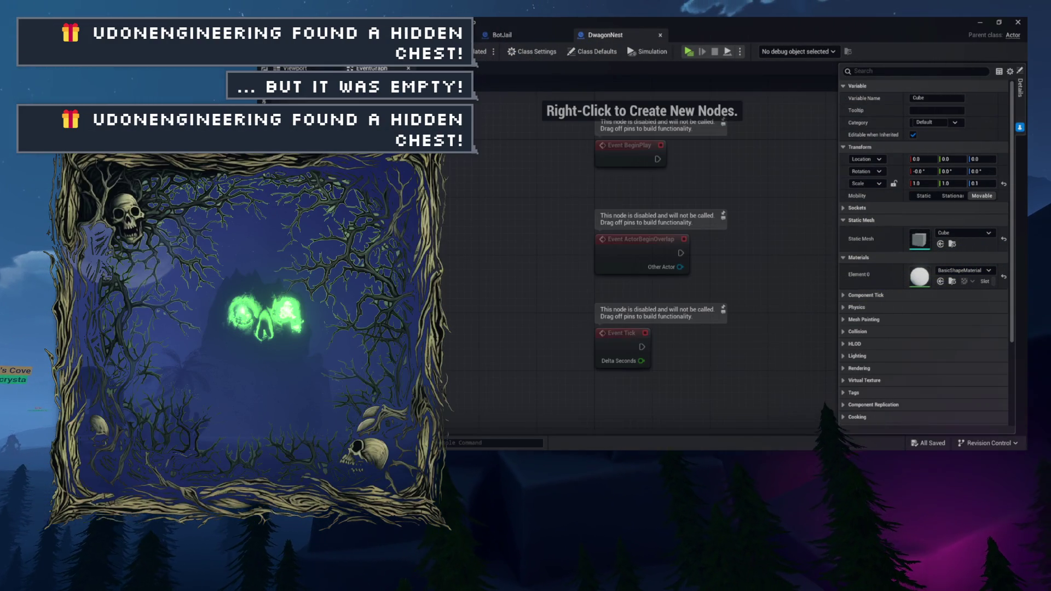
Review BotJail's class defaults and event graph, then close the BotJail Blueprint.
click(594, 52)
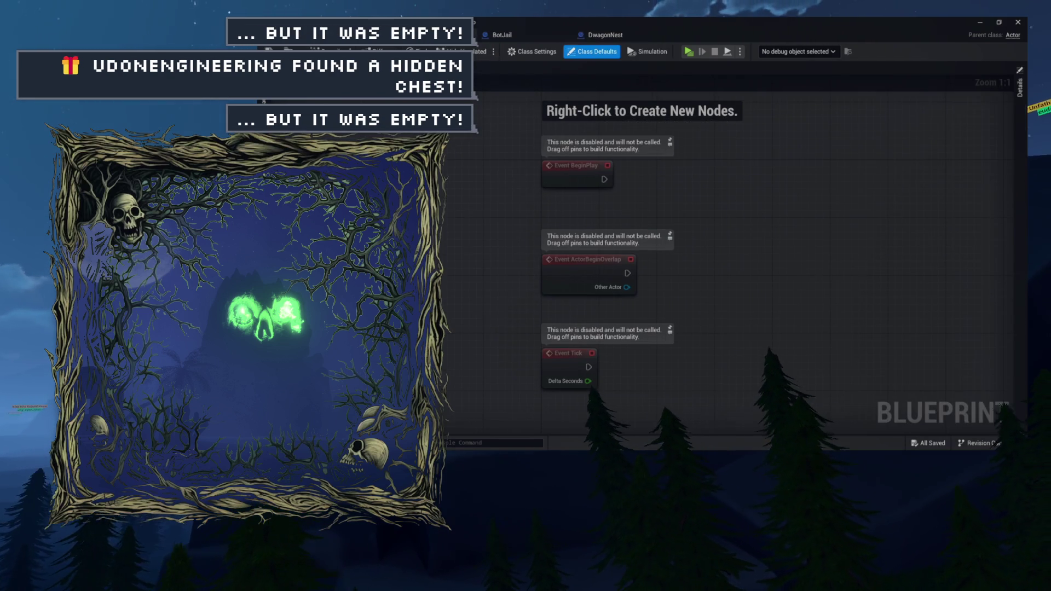
click(509, 36)
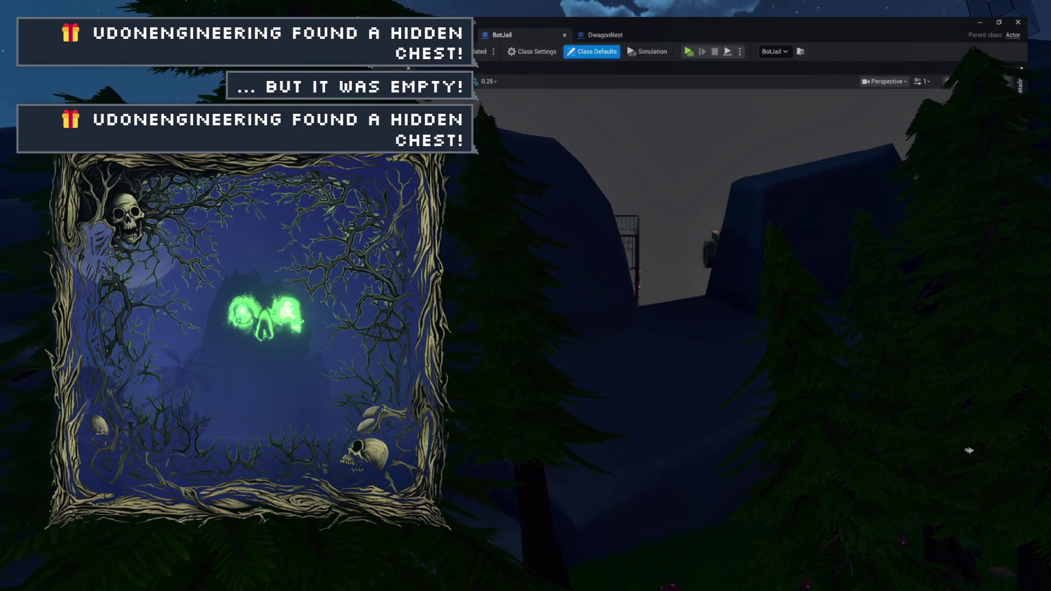
click(383, 68)
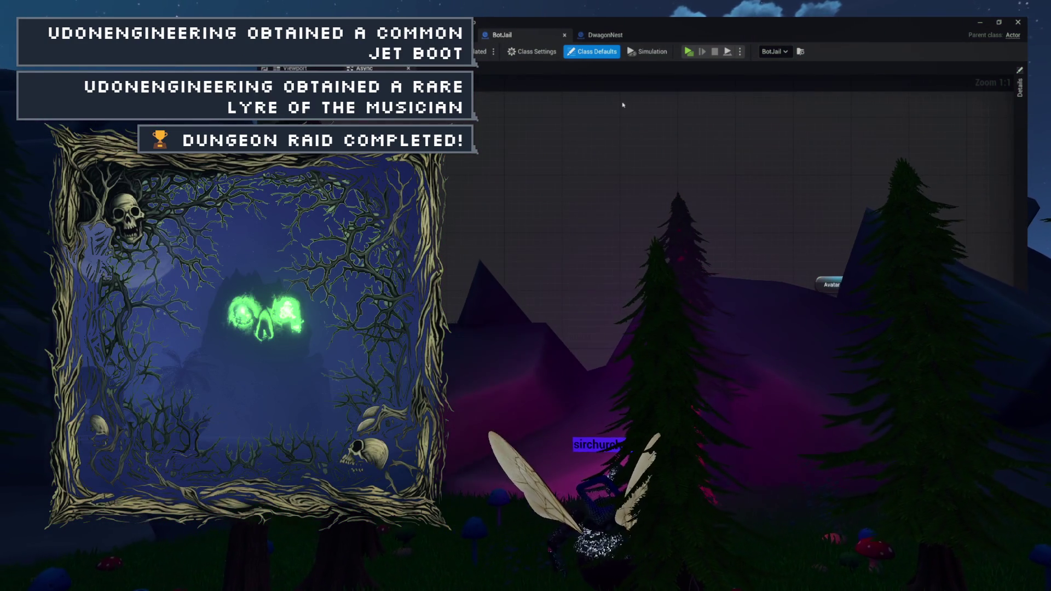
click(565, 36)
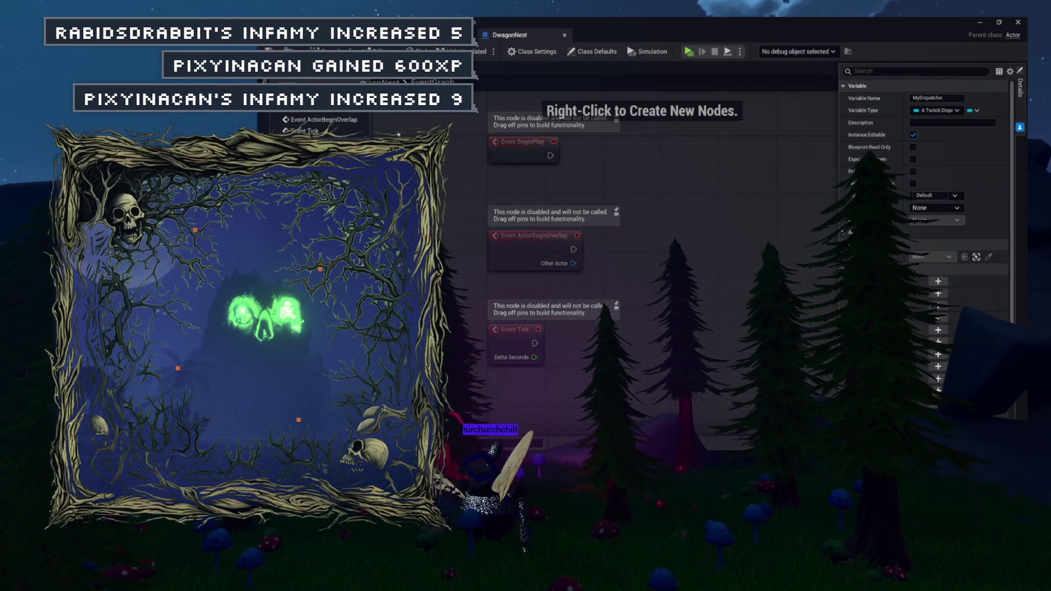
Delete the ActorBeginOverlap and Tick events and rename the new function InitializeInLevel.
click(490, 273)
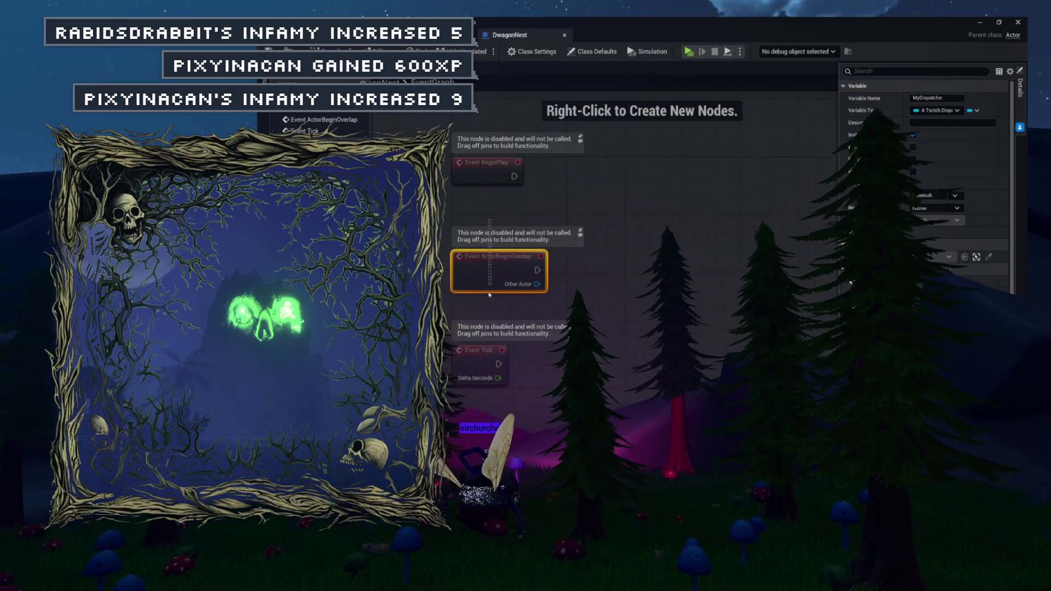
key(Delete)
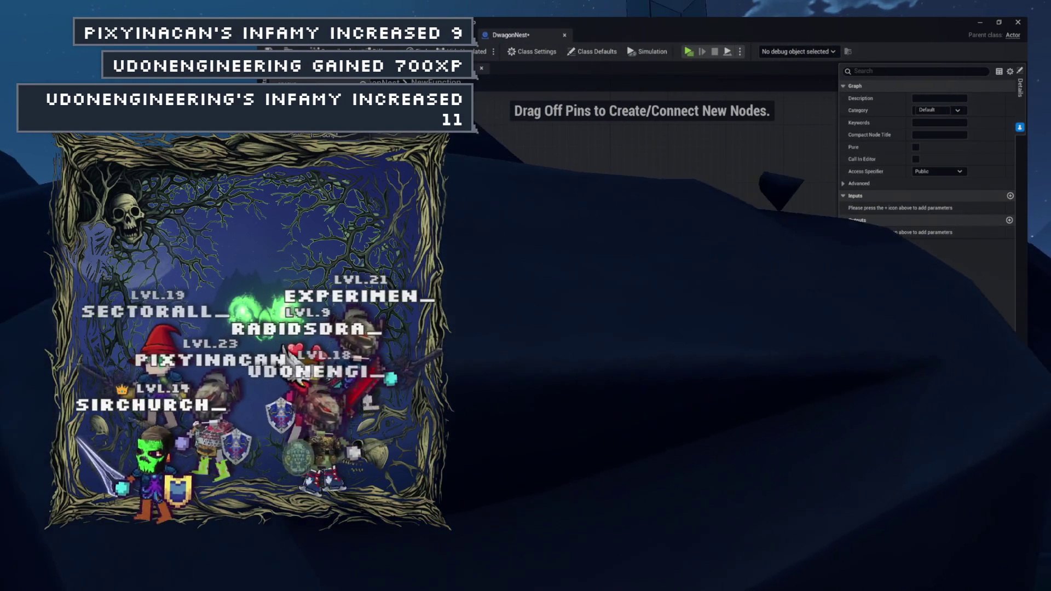
text(InitializeInLevel)
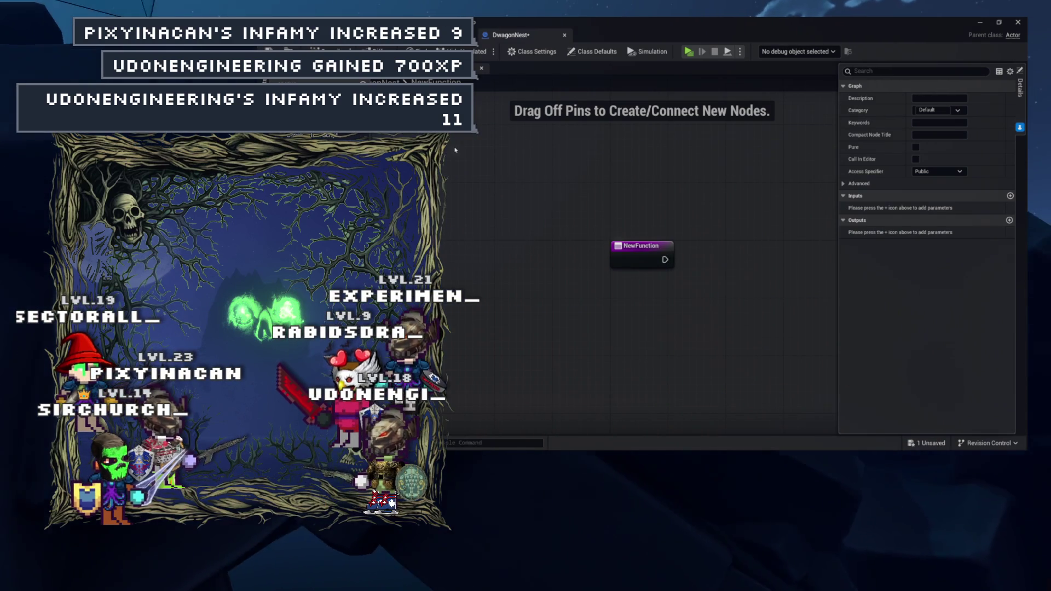
key(Return)
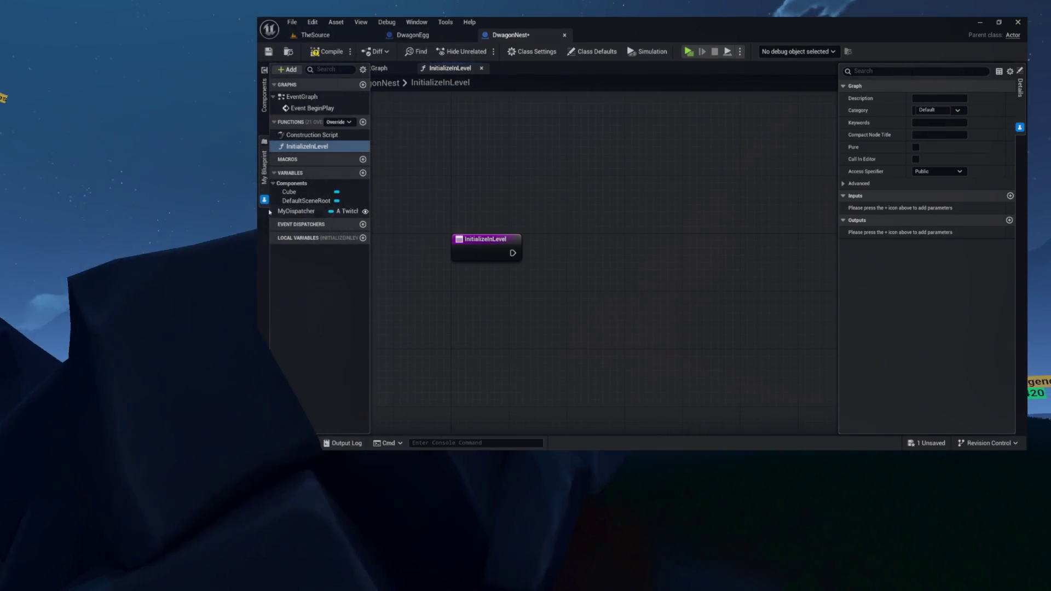
Add a MyDispatcher getter and bind an event to its Dispatch Message.
mouse_move(310, 198)
mouse_down()
mouse_move(521, 206)
mouse_move(559, 189)
mouse_move(554, 202)
mouse_up()
click(566, 201)
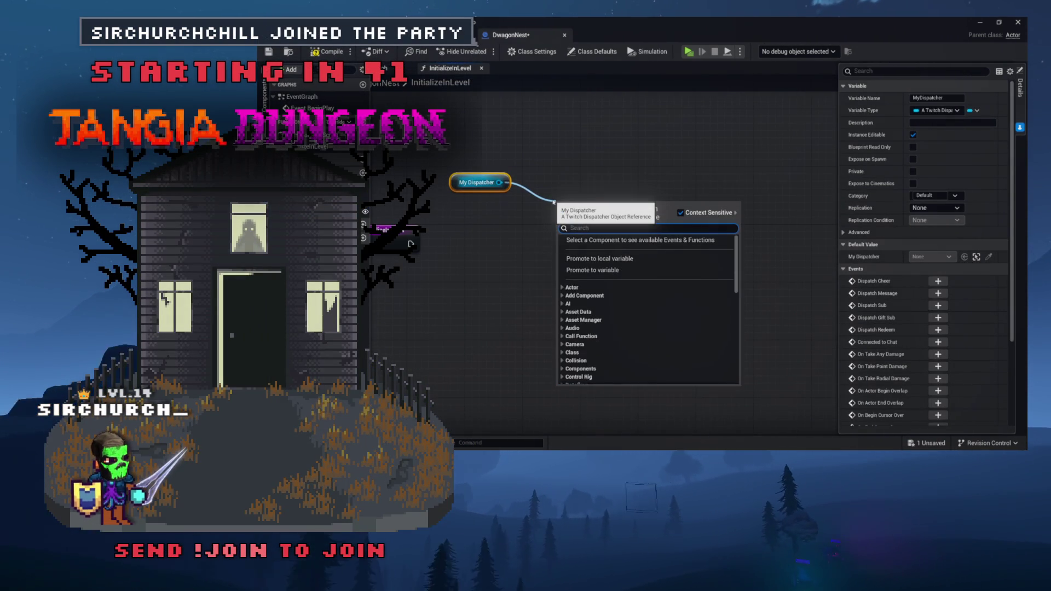
text(bind)
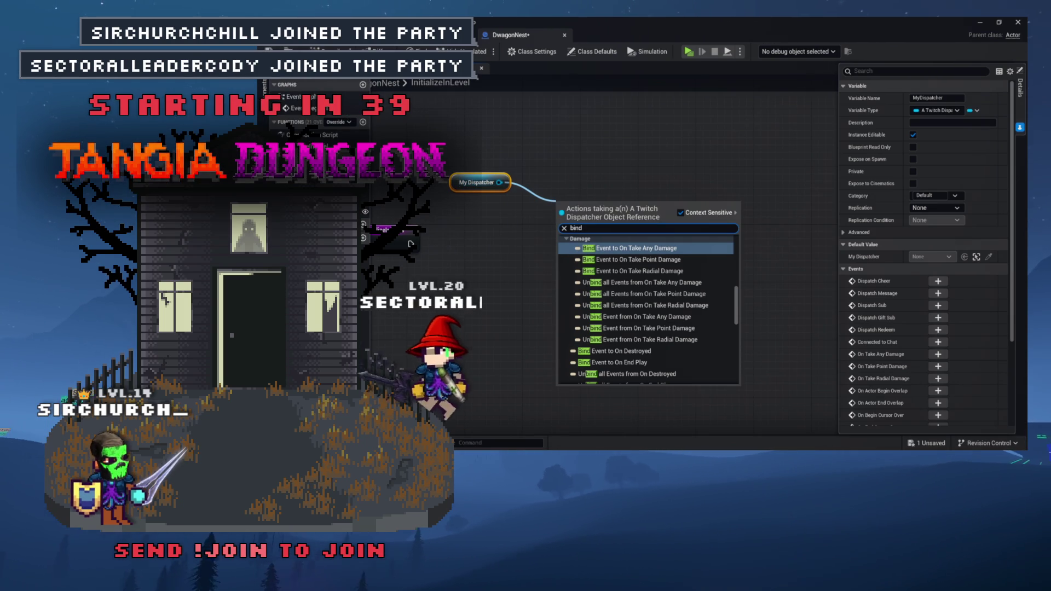
key(Escape)
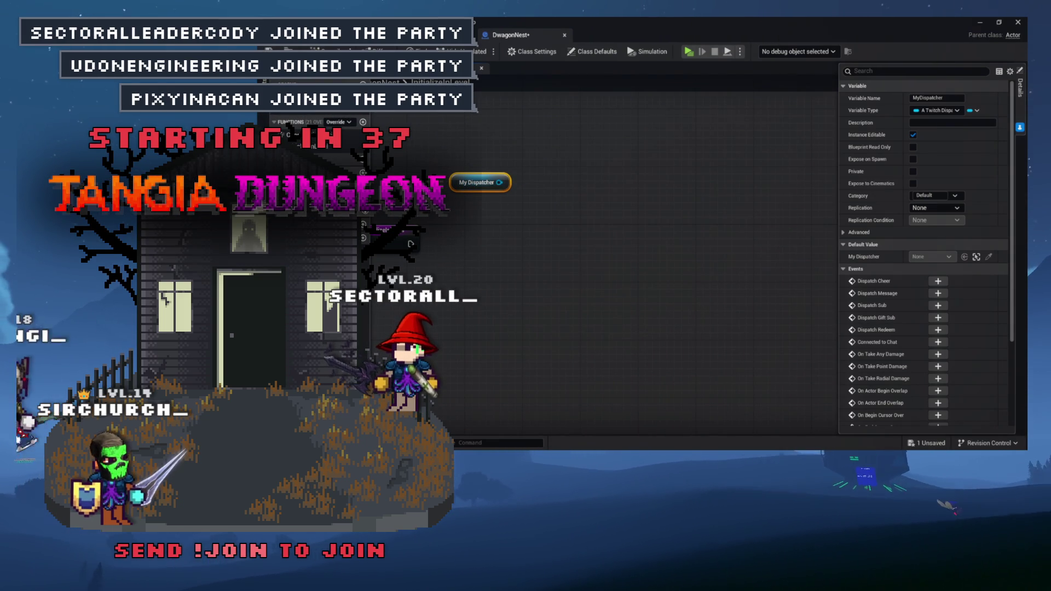
drag(575, 201, 576, 201)
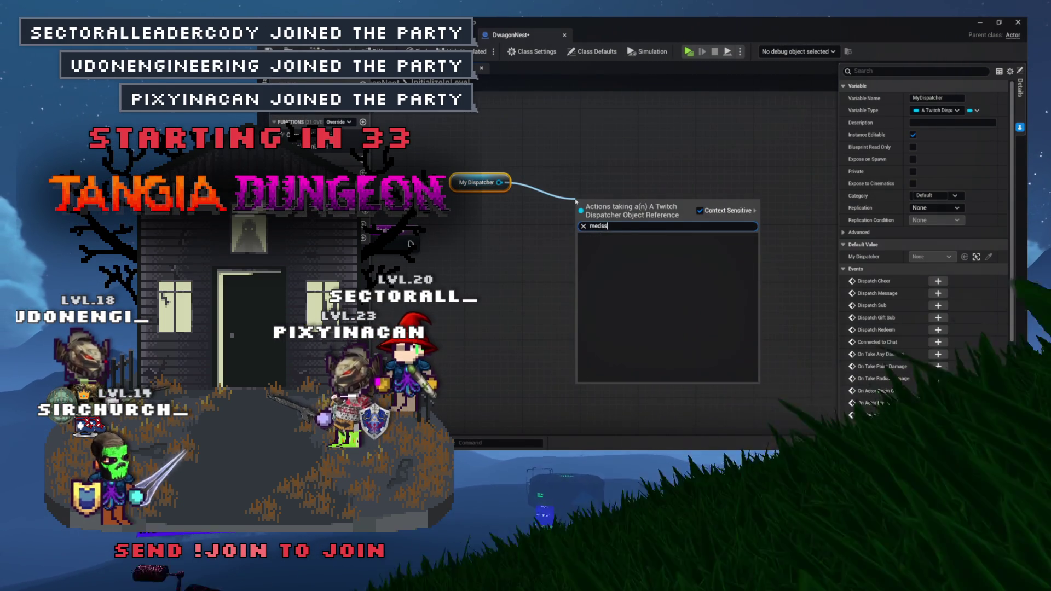
text(message)
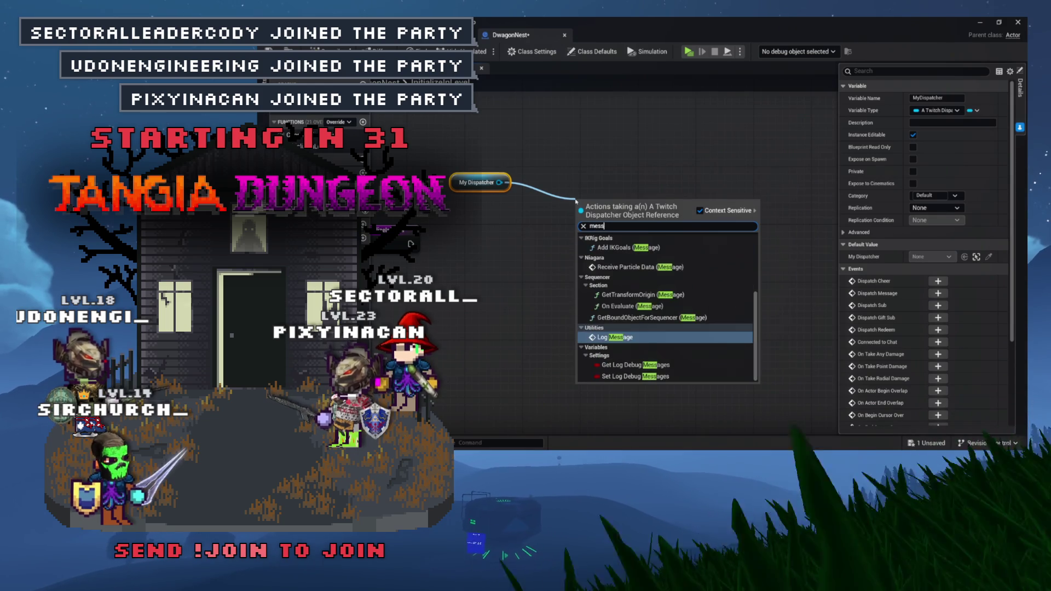
scroll(635, 293, up, 5)
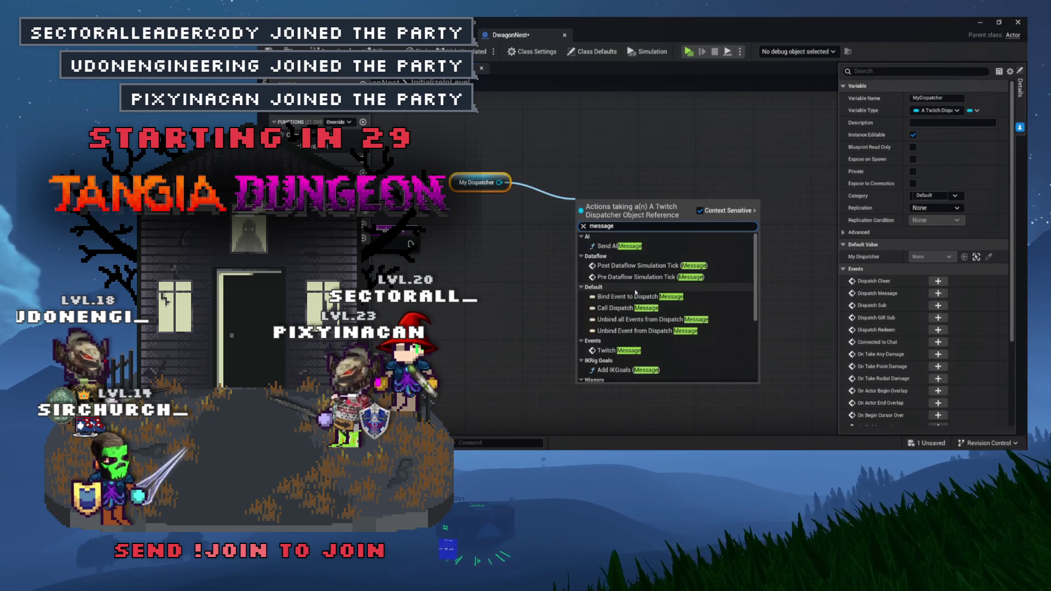
click(627, 296)
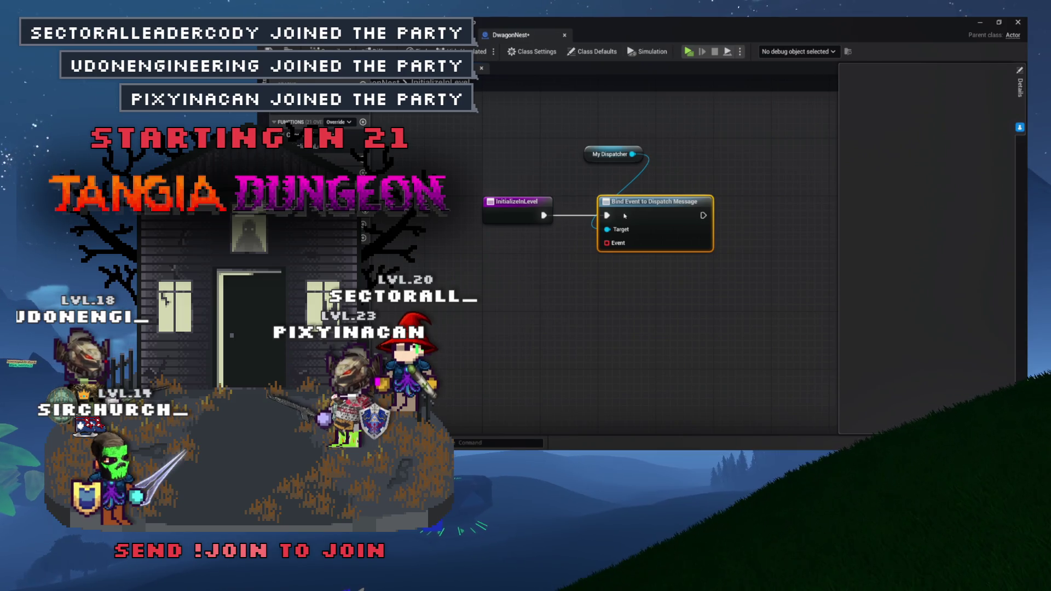
Wire a Create Event node into the Dispatch Message binding's Event pin.
drag(587, 161, 614, 178)
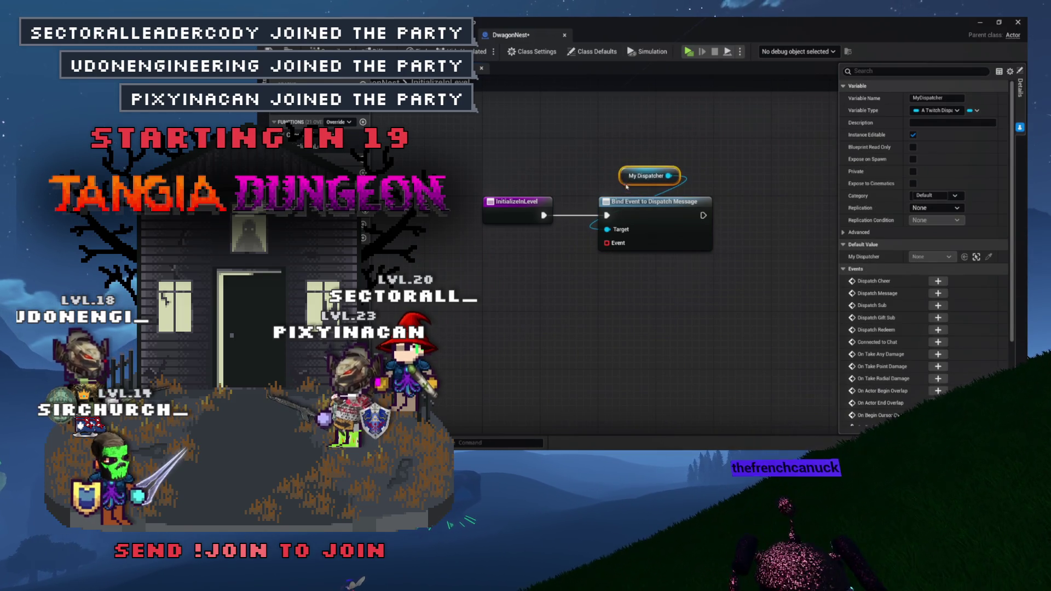
mouse_move(595, 243)
mouse_down()
mouse_move(558, 223)
mouse_move(602, 270)
mouse_up()
text(create)
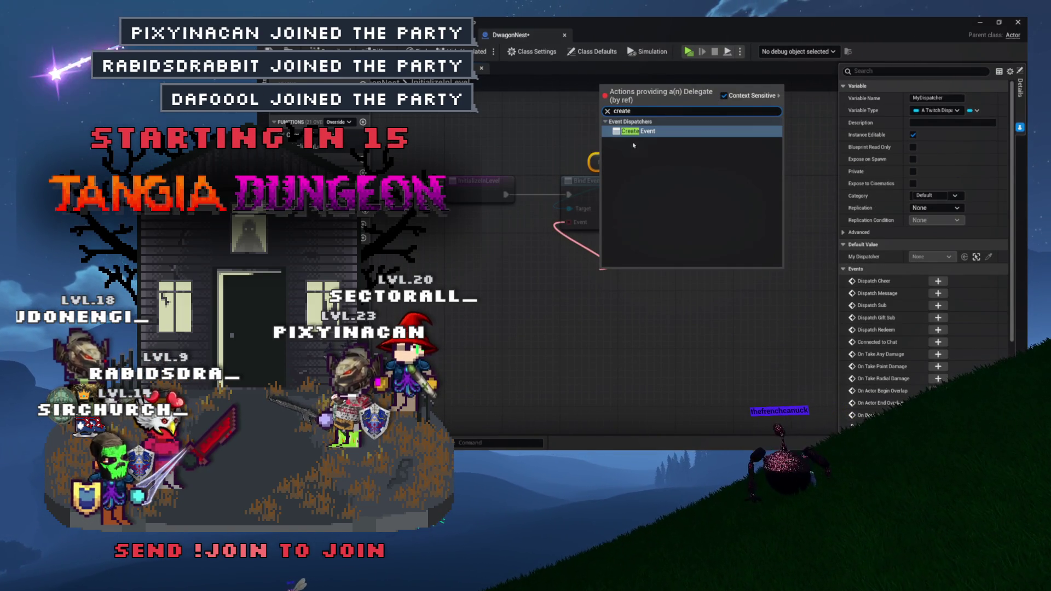
click(636, 131)
drag(651, 275, 641, 258)
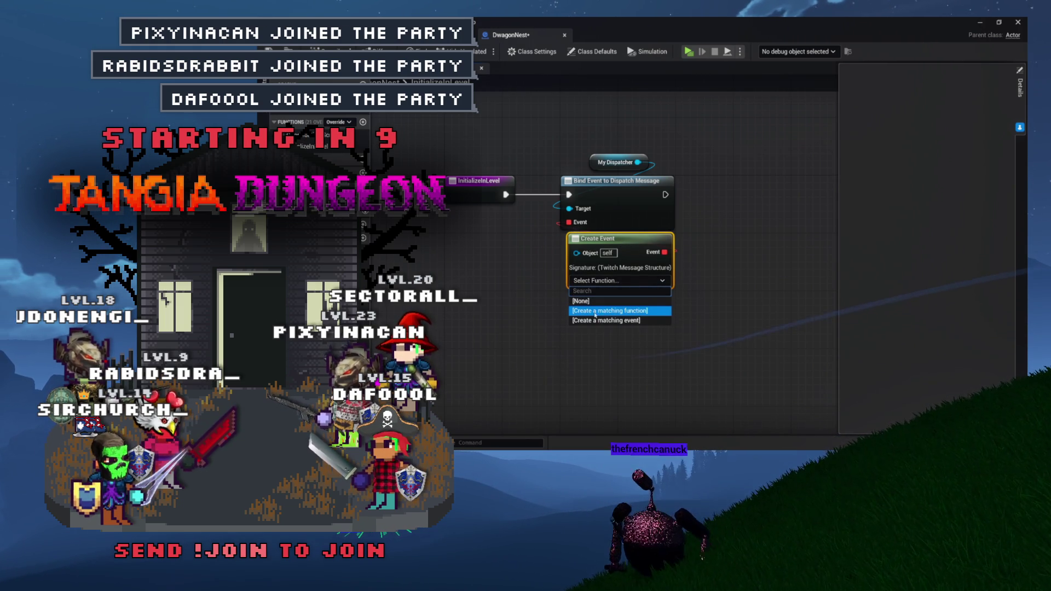
Generate a matching handler function for the event and name it OnTwitchMessage.
click(605, 310)
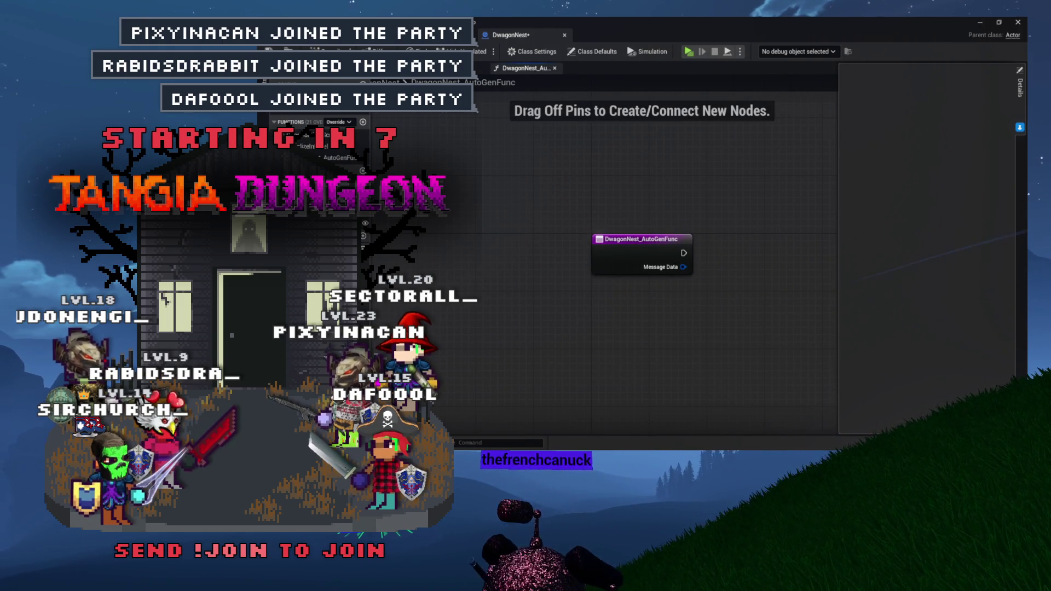
click(339, 158)
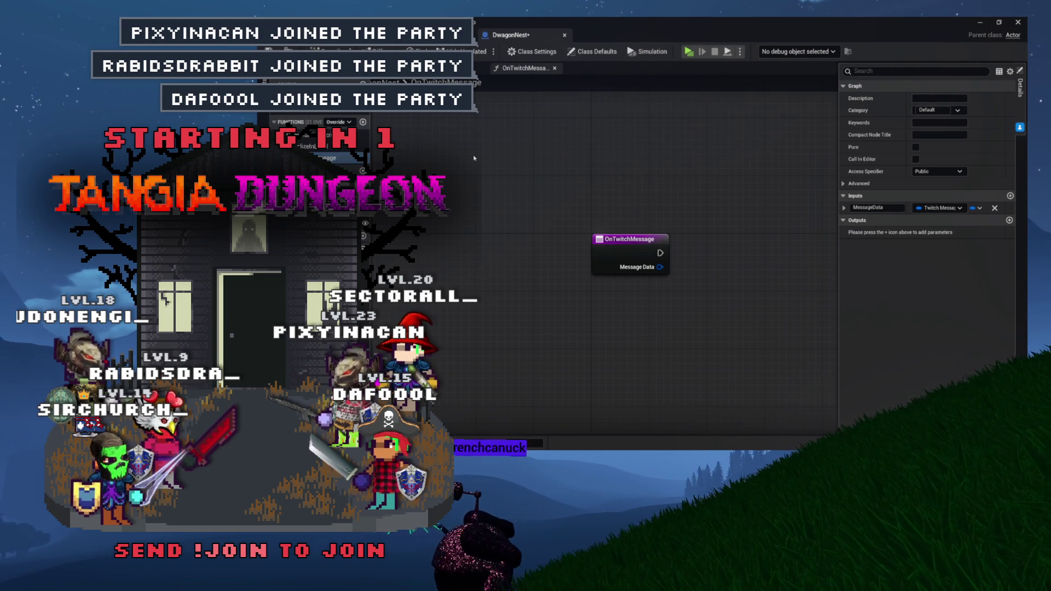
drag(474, 158, 470, 161)
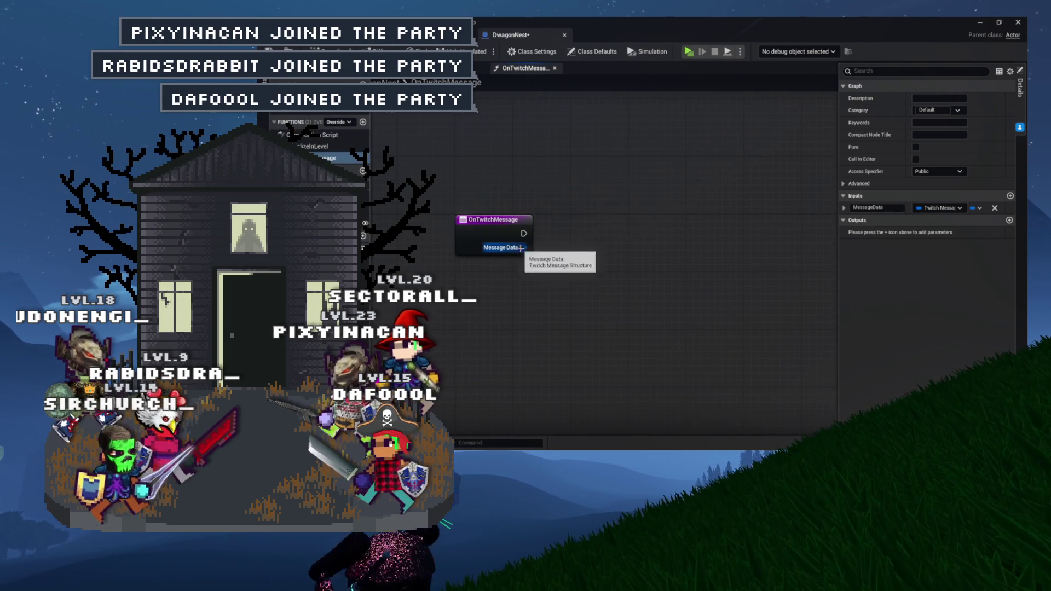
Add an expanded Break Twitch Message node off the Message Data pin.
drag(583, 301, 583, 301)
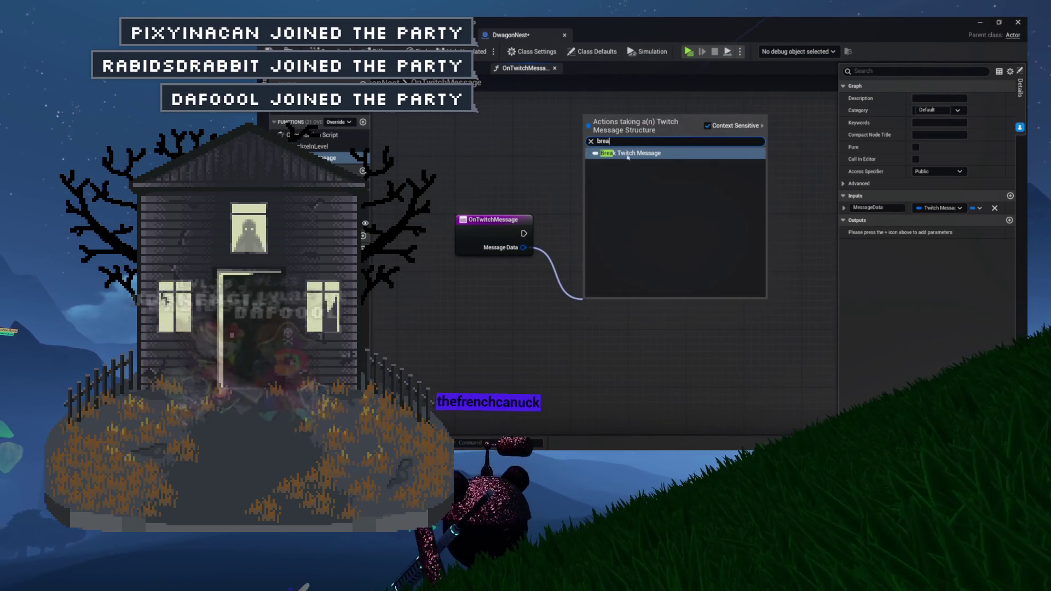
click(624, 155)
drag(591, 222, 523, 206)
click(553, 297)
mouse_move(558, 259)
mouse_down()
mouse_move(536, 260)
mouse_move(658, 248)
mouse_up()
Break the Author into a Break Twitch Message Author node and search 'eq' from Name.
text(brea)
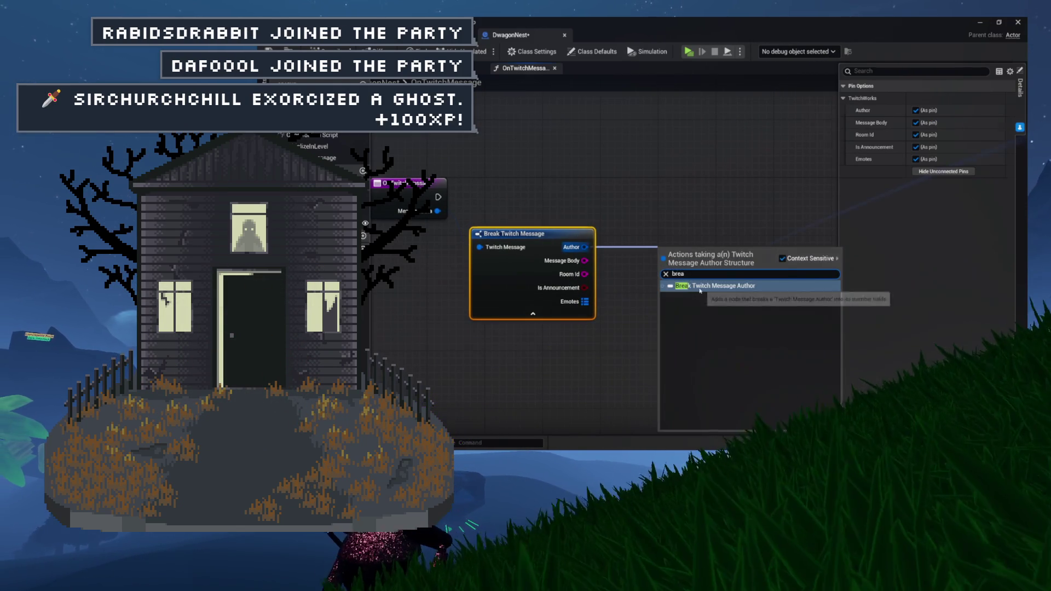
click(700, 286)
click(718, 287)
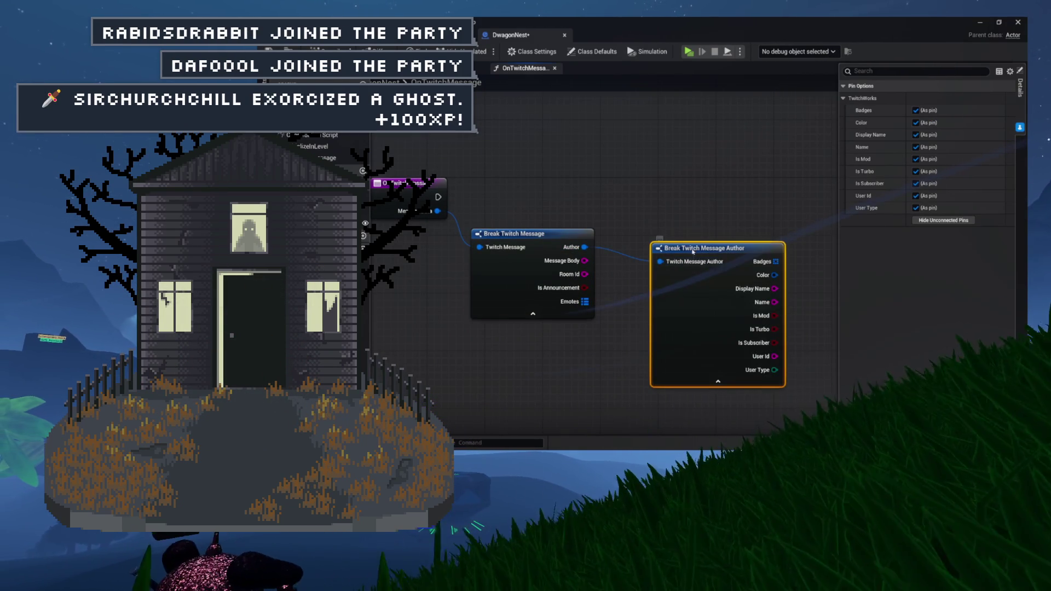
mouse_move(695, 243)
mouse_down()
mouse_move(675, 219)
mouse_move(651, 224)
mouse_move(688, 190)
mouse_up()
text(eq)
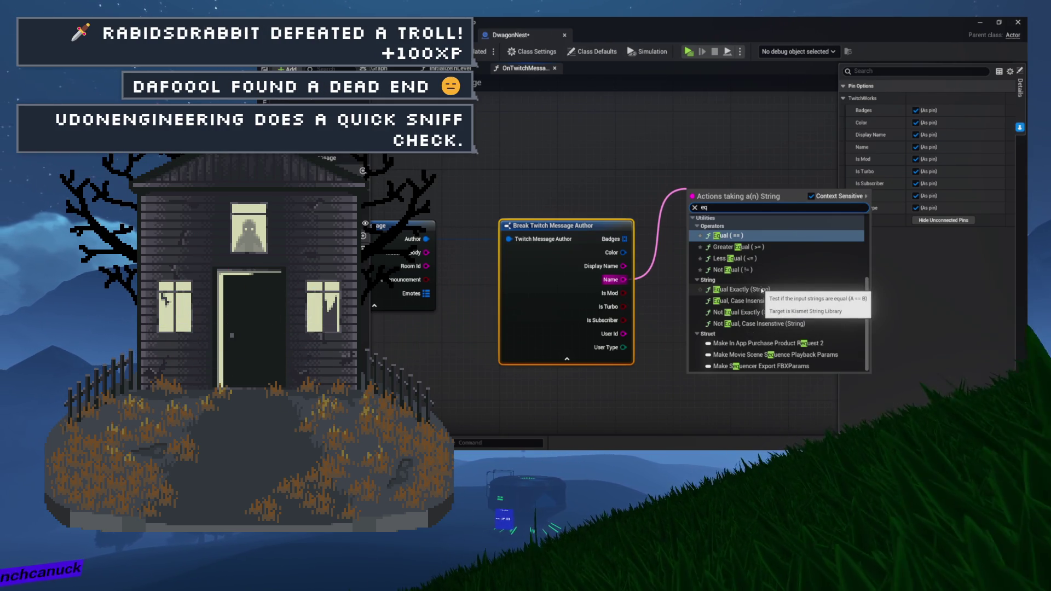
Place an Equal (String) check on the author Name and move both Break nodes up-left.
key(Return)
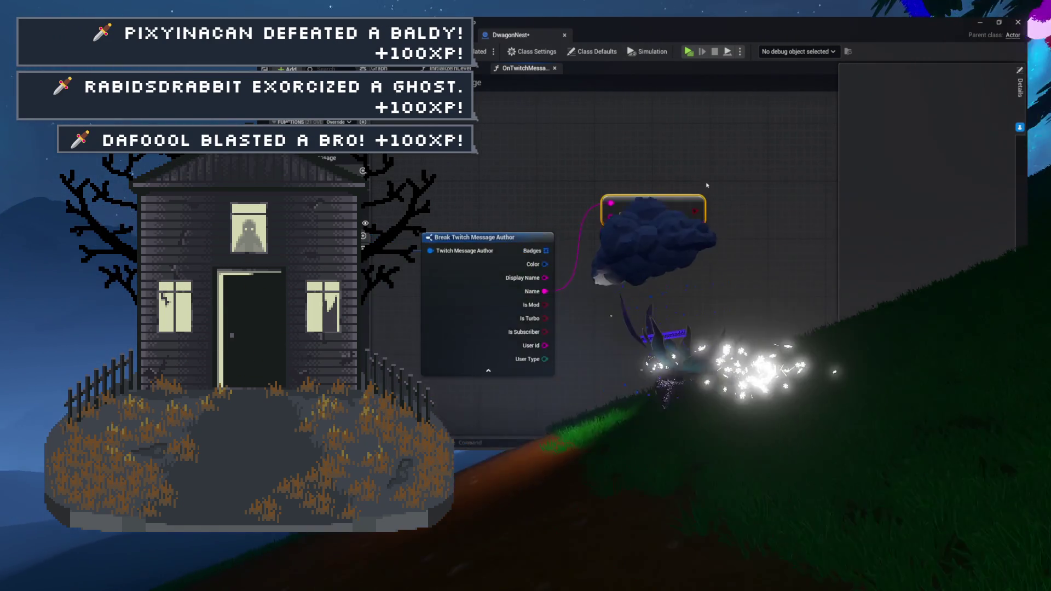
scroll(706, 185, up, 3)
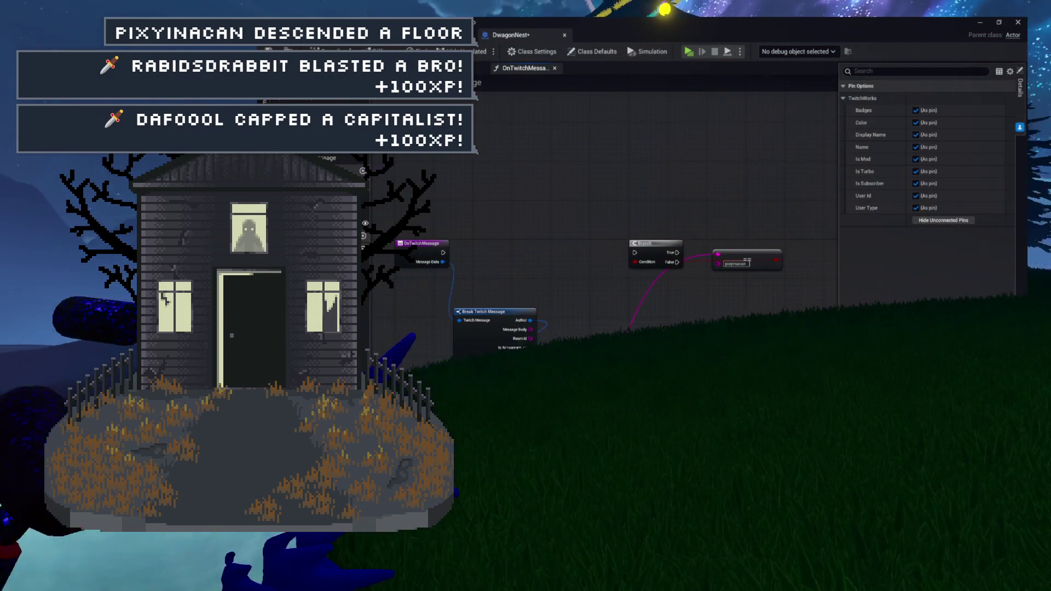
shift+click(520, 320)
drag(521, 321, 464, 284)
click(528, 282)
Set the username comparison above the Branch and wire OnTwitchMessage's execution into the Branch.
scroll(591, 277, up, 3)
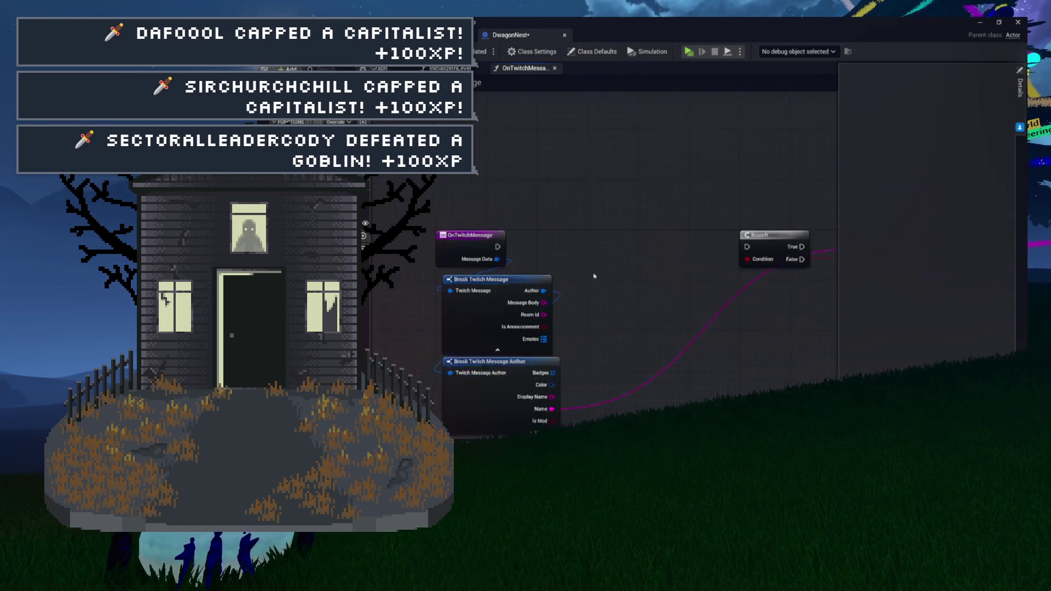
drag(601, 262, 492, 261)
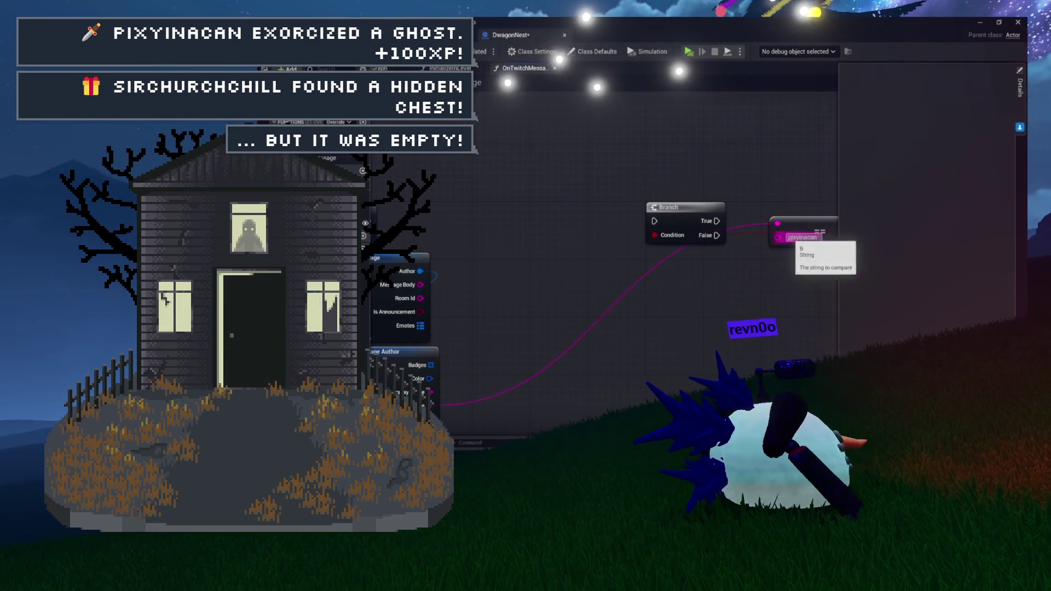
mouse_move(811, 221)
mouse_down()
mouse_move(643, 207)
mouse_move(672, 169)
mouse_up()
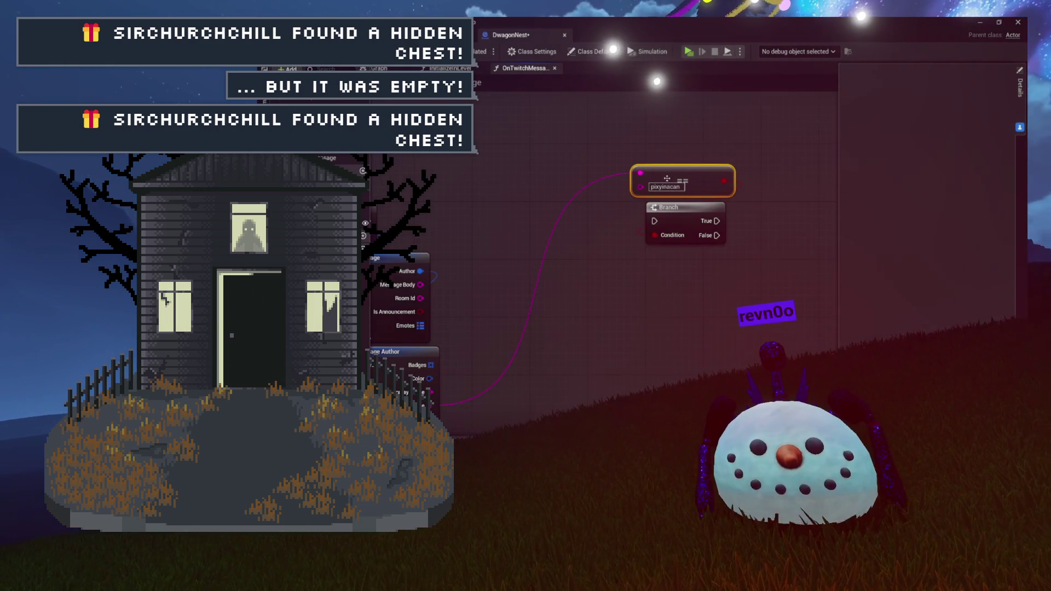
mouse_move(703, 131)
mouse_down()
mouse_move(675, 240)
mouse_move(770, 199)
mouse_move(665, 170)
mouse_up()
mouse_move(459, 183)
mouse_down()
mouse_move(667, 184)
mouse_move(593, 276)
mouse_up()
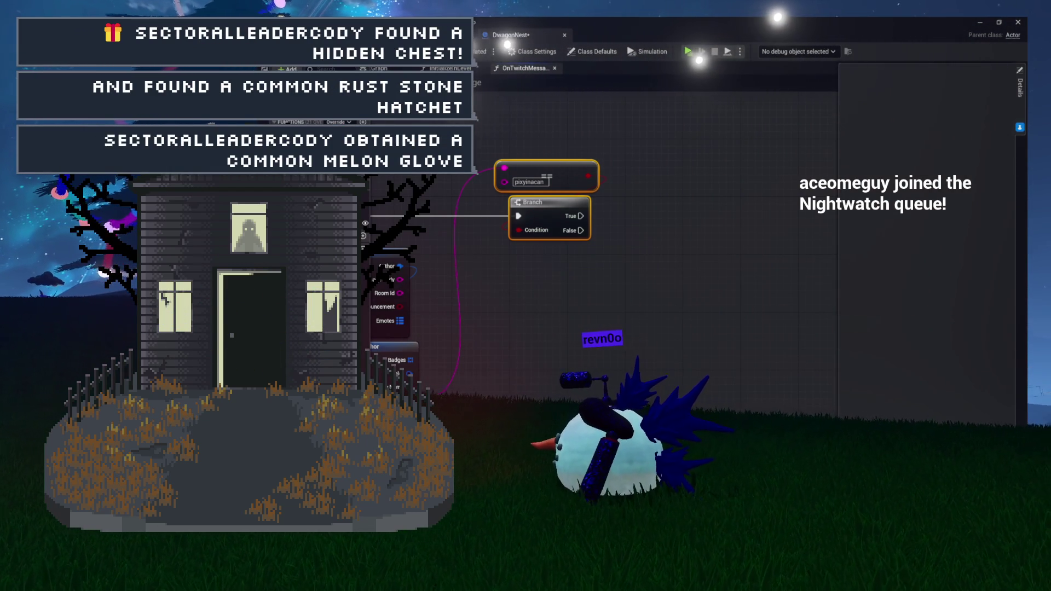
drag(581, 348, 598, 278)
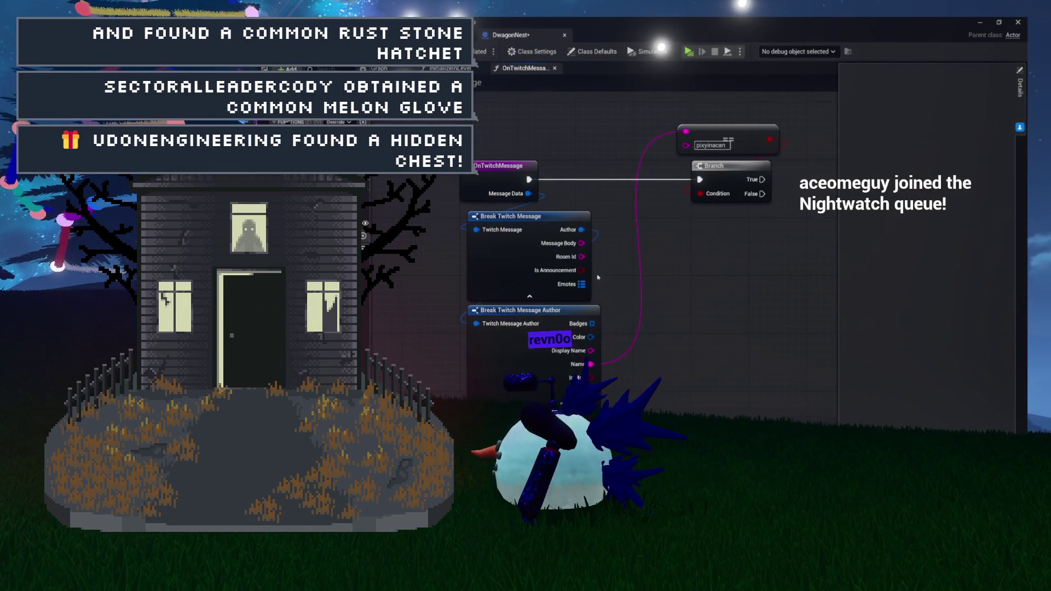
click(571, 220)
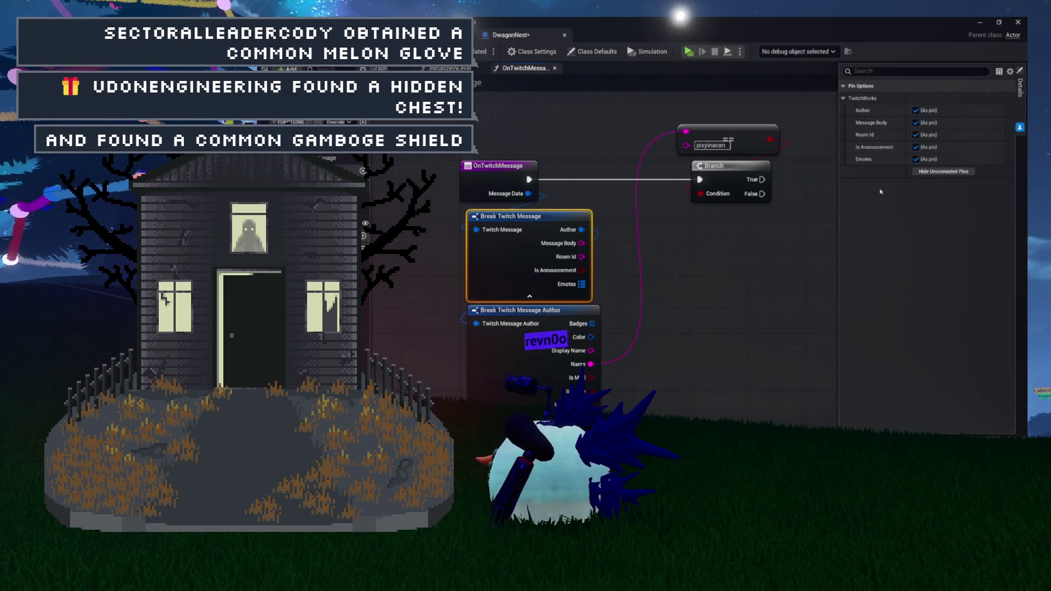
click(942, 172)
drag(539, 310, 540, 252)
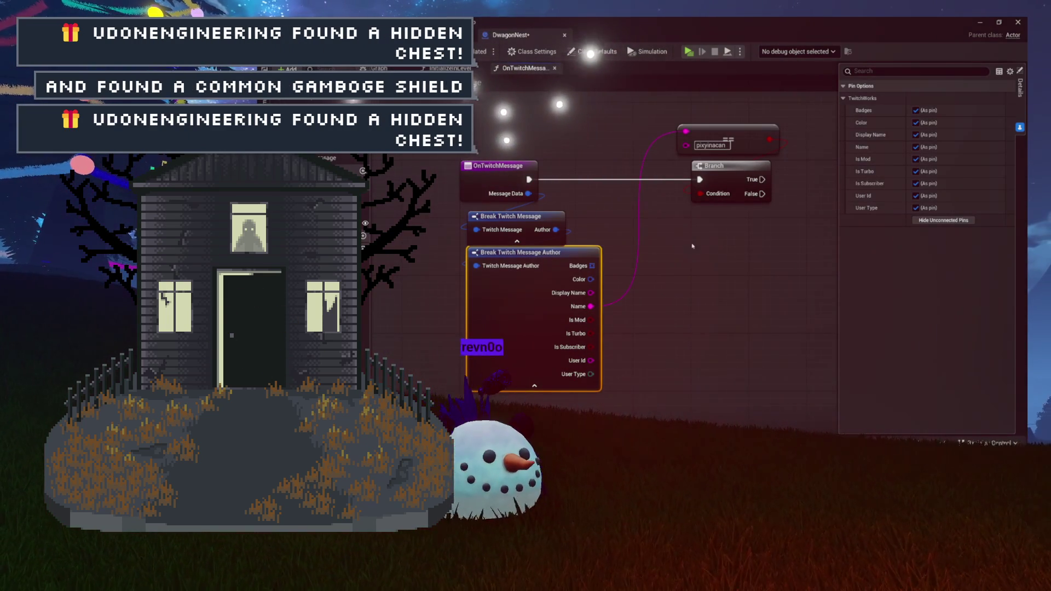
click(943, 220)
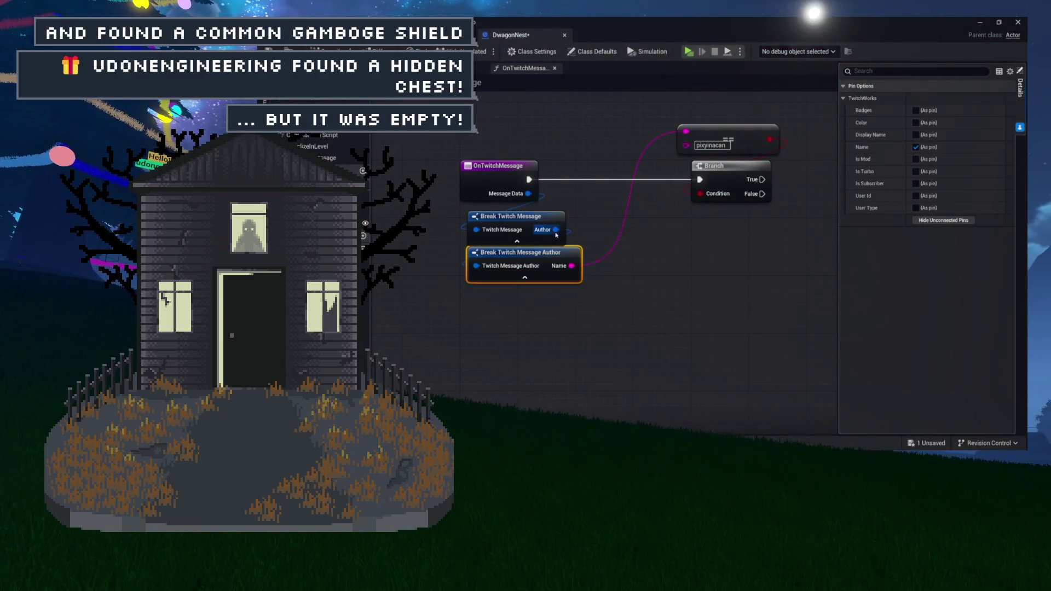
drag(529, 216, 522, 210)
mouse_move(622, 204)
mouse_down()
mouse_move(780, 125)
mouse_move(651, 123)
mouse_up()
drag(608, 164, 550, 165)
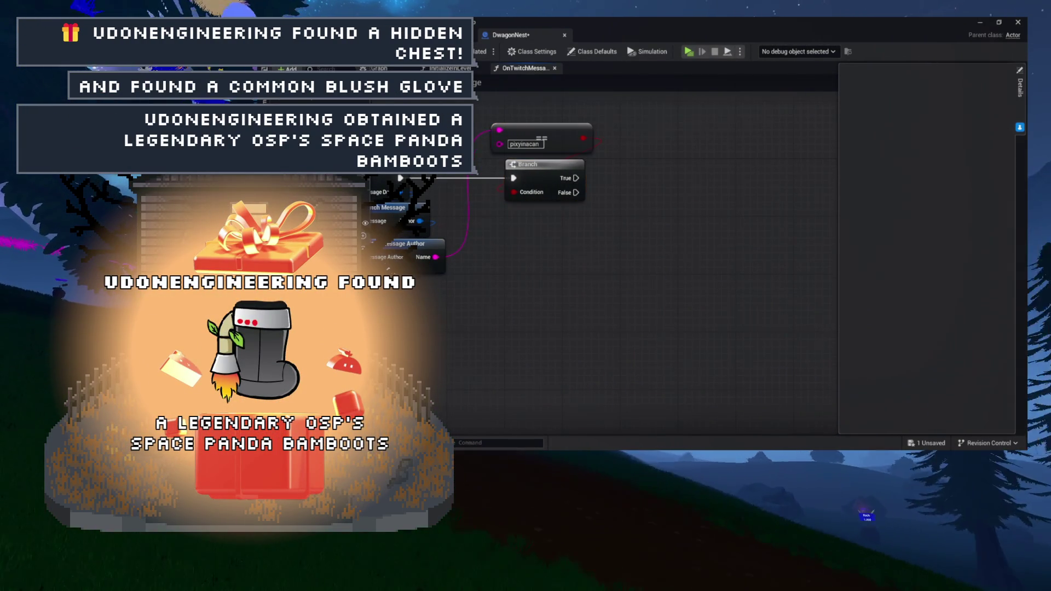
drag(534, 238, 593, 266)
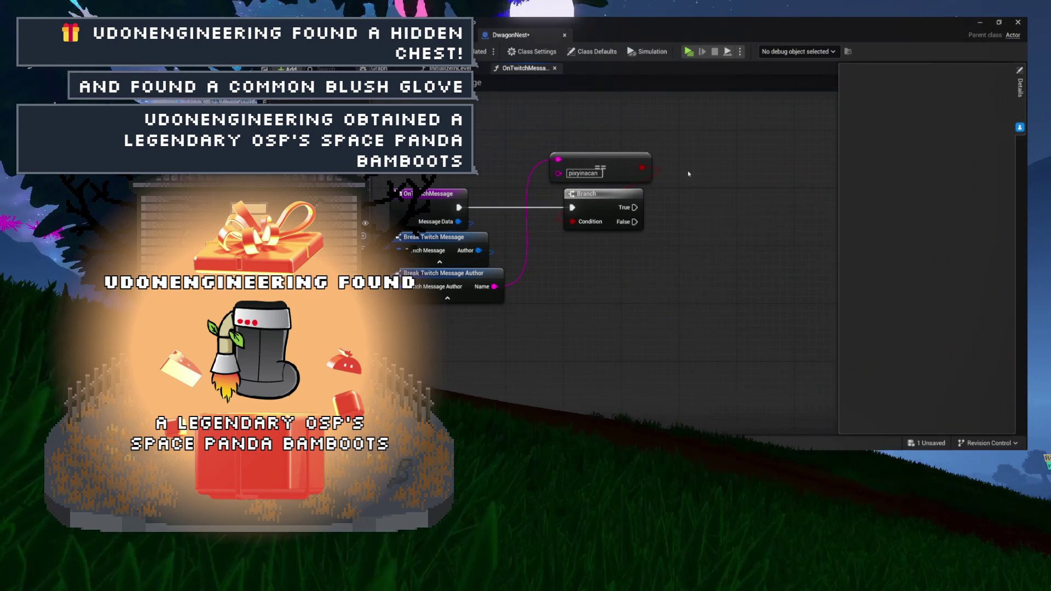
drag(688, 173, 659, 190)
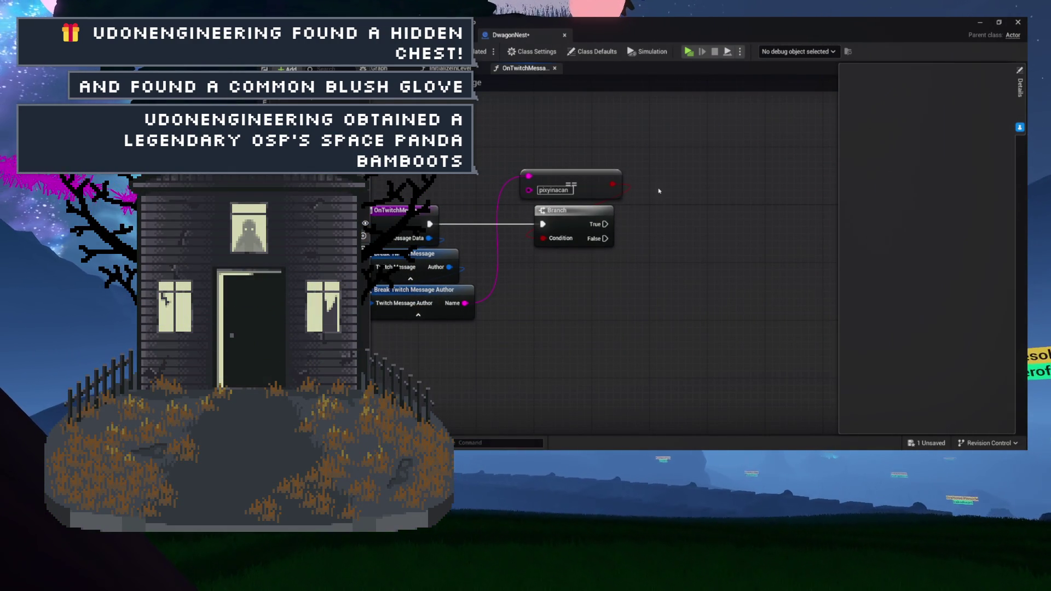
drag(703, 219, 612, 222)
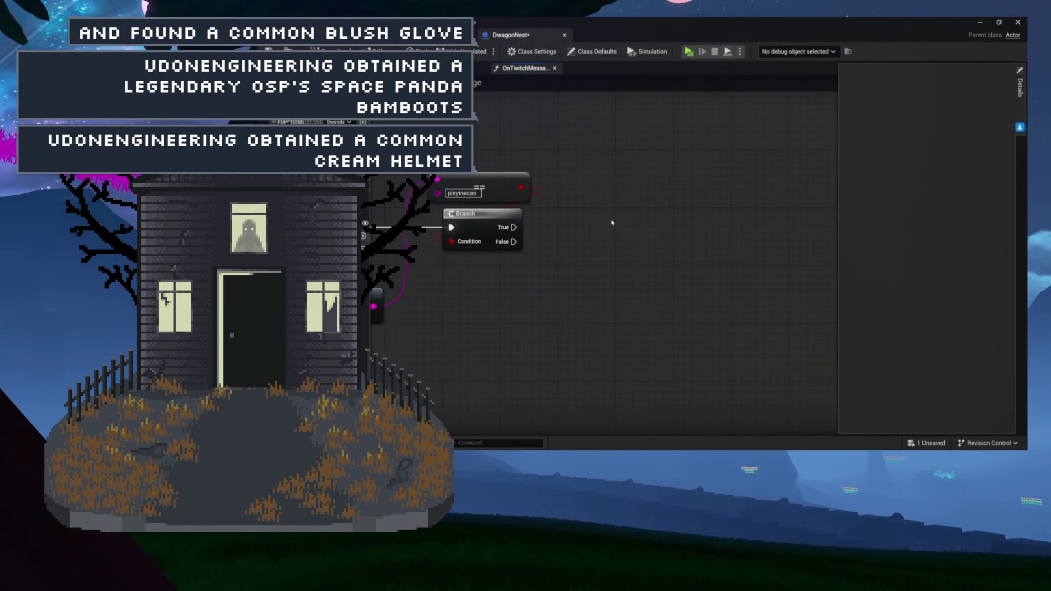
mouse_move(539, 241)
mouse_down()
mouse_move(565, 253)
mouse_move(628, 247)
mouse_move(610, 253)
mouse_move(635, 197)
mouse_up()
key(Escape)
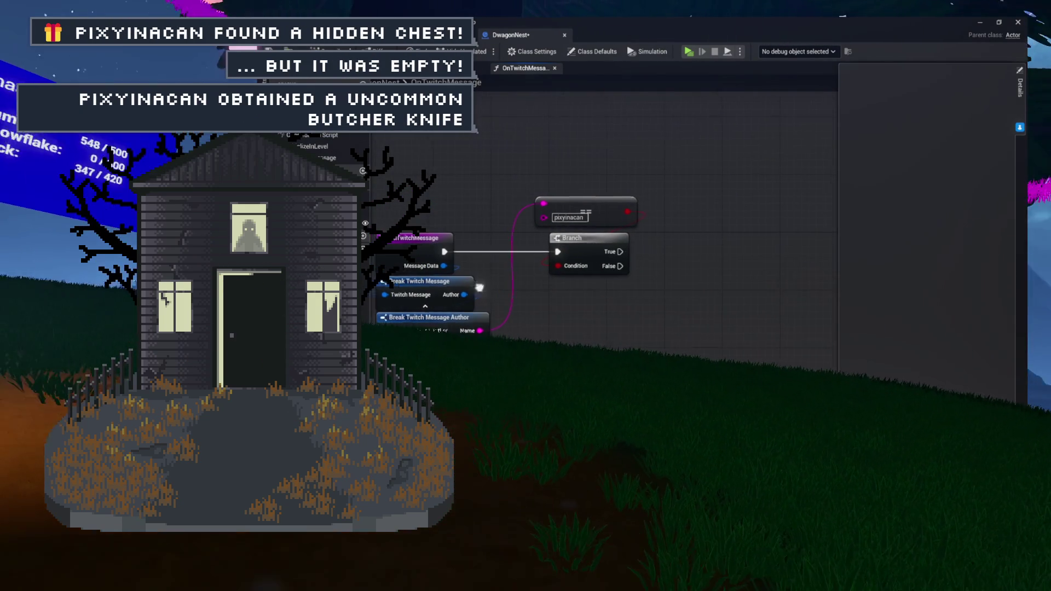
Expose the Message Body pin on the Break Twitch Message node.
drag(423, 283, 533, 272)
click(533, 272)
click(916, 123)
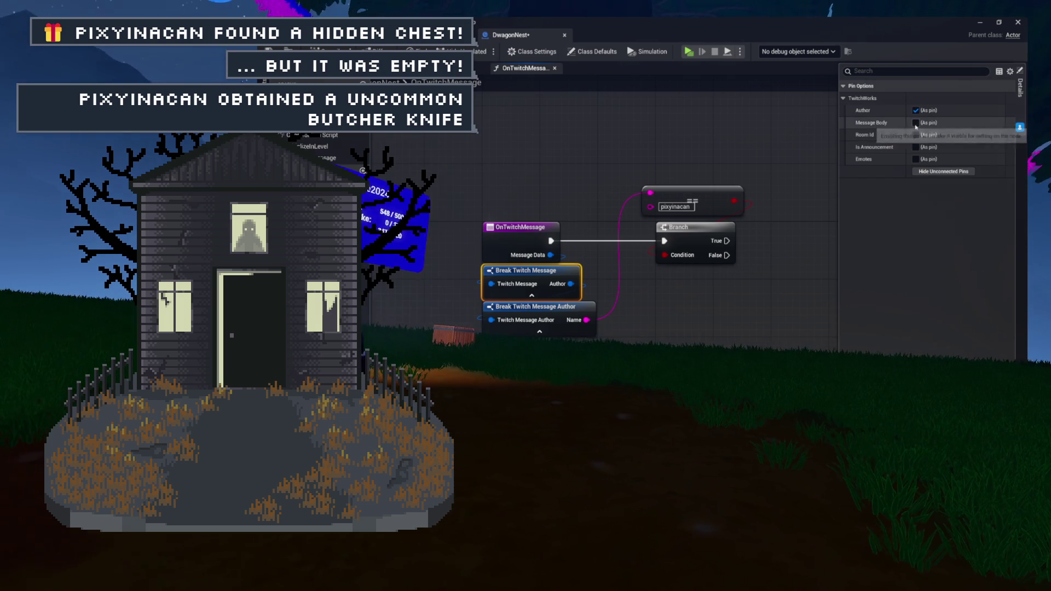
mouse_move(533, 306)
mouse_down()
mouse_move(533, 328)
mouse_move(420, 336)
mouse_up()
Compare Message Body case-insensitively to '!dwagon' and drive a second Branch with the result.
drag(472, 308, 711, 241)
text(eq)
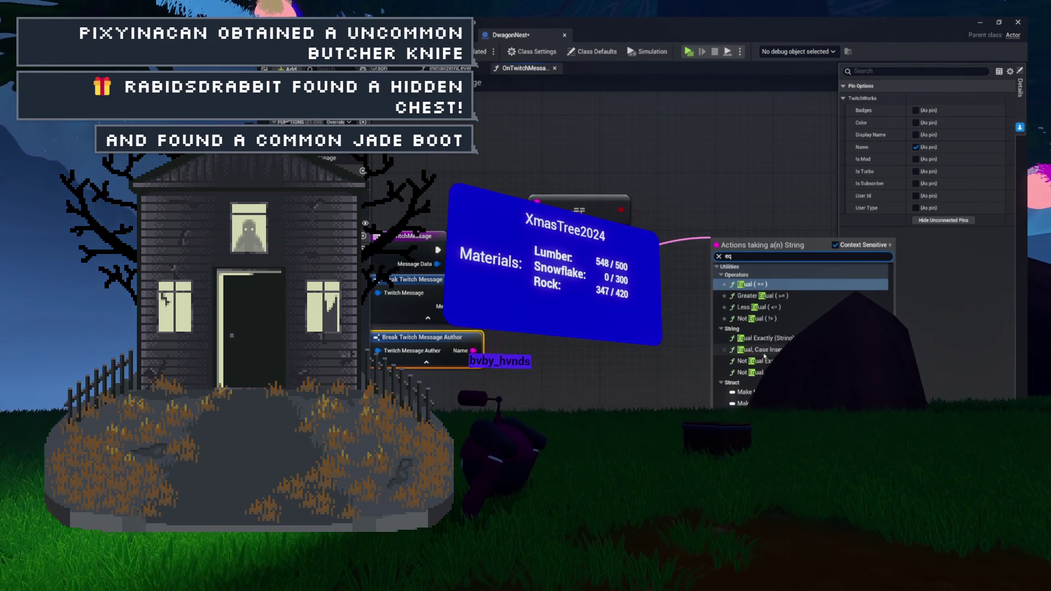
key(Return)
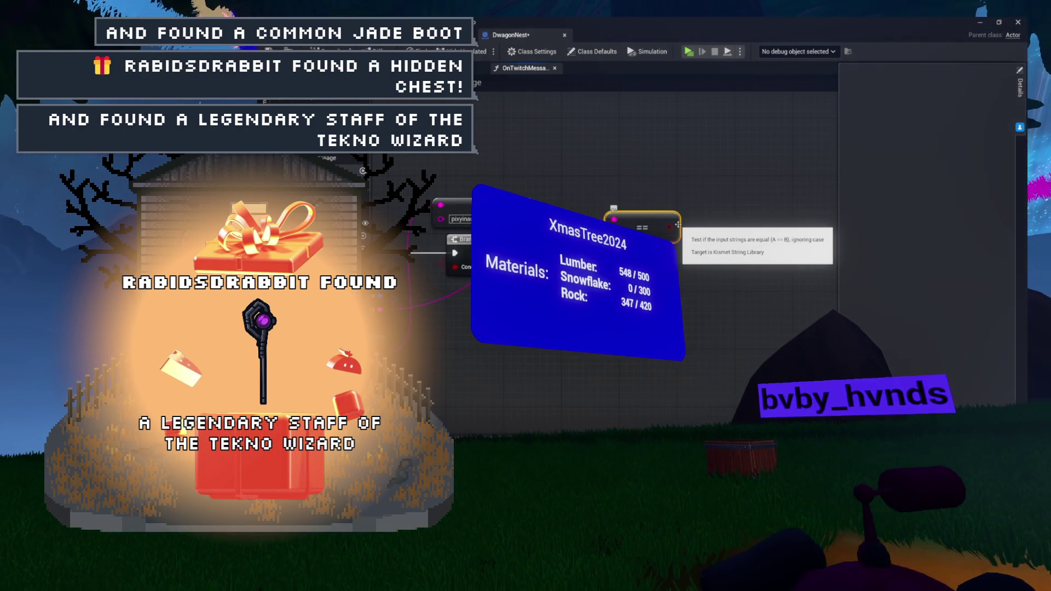
drag(677, 225, 677, 190)
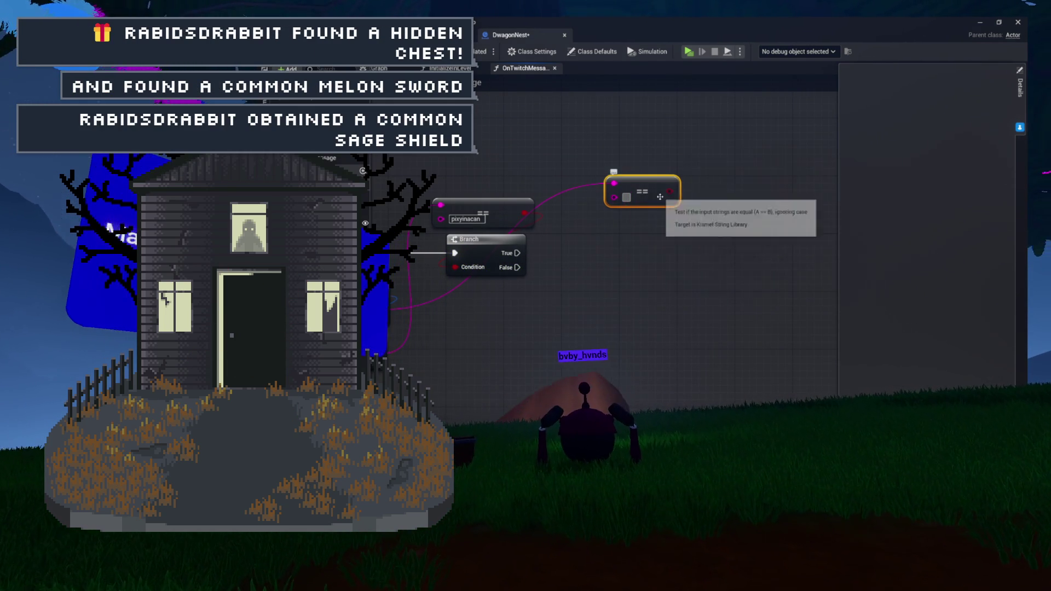
text(r)
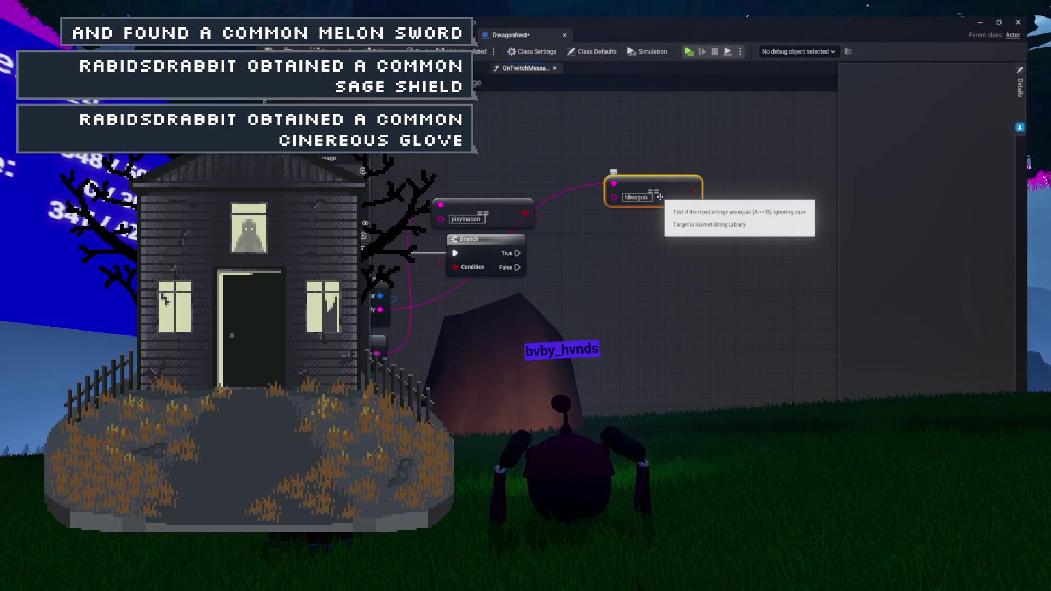
drag(692, 191, 642, 241)
mouse_move(517, 253)
mouse_down()
mouse_move(644, 224)
mouse_move(573, 247)
mouse_move(601, 243)
mouse_up()
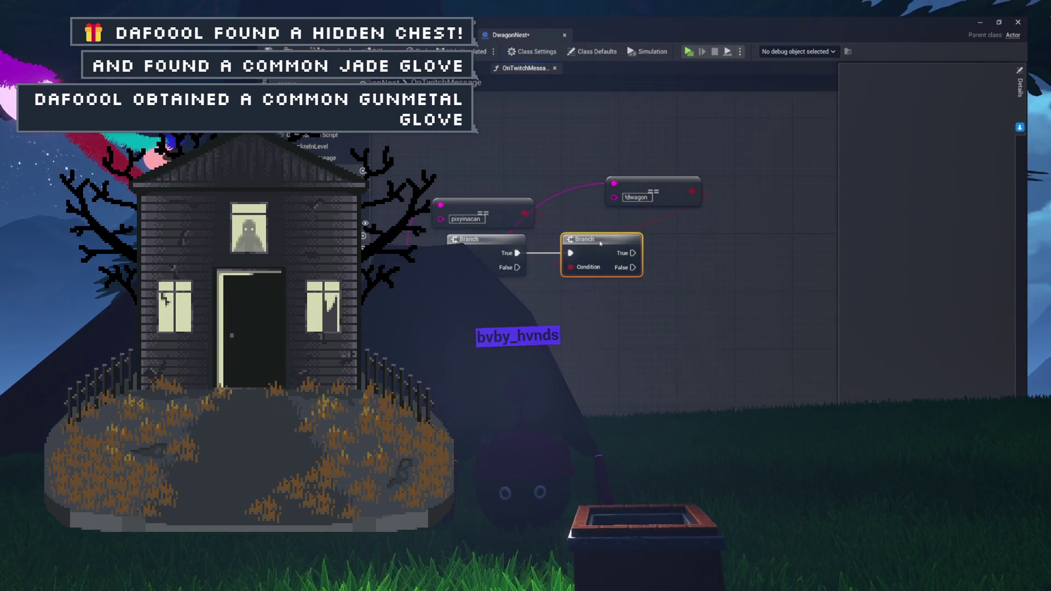
Move the !dwagon comparison node above the second Branch and reframe the graph.
drag(672, 192, 620, 213)
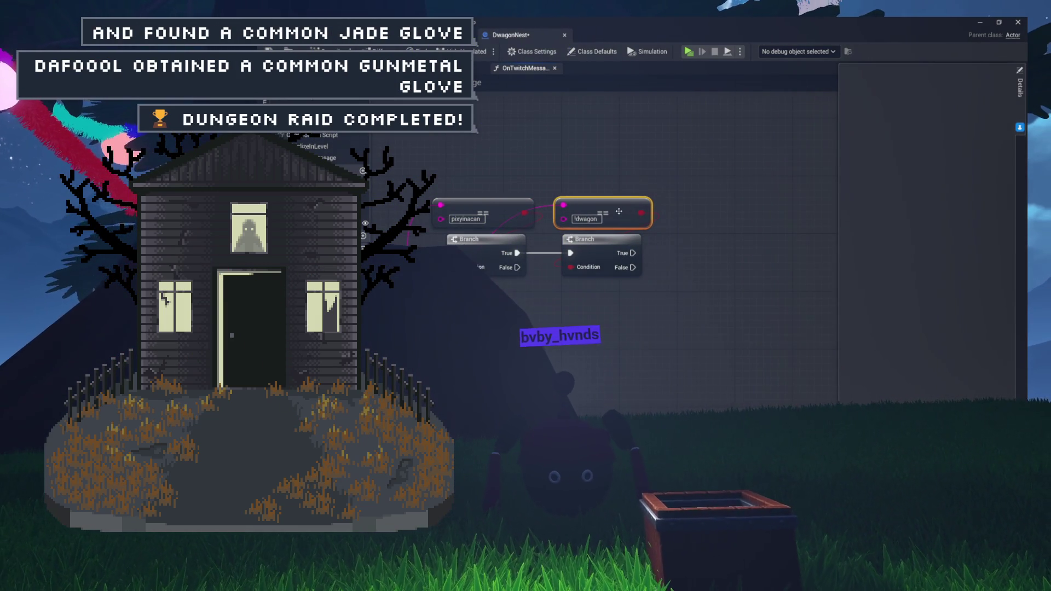
click(554, 312)
scroll(554, 312, up, 4)
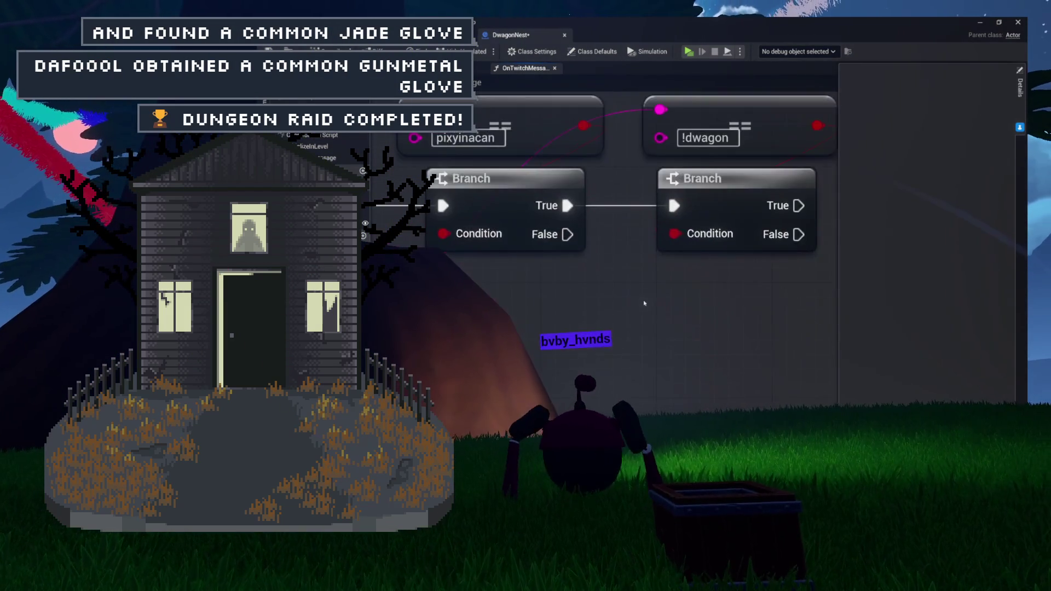
drag(645, 303, 639, 367)
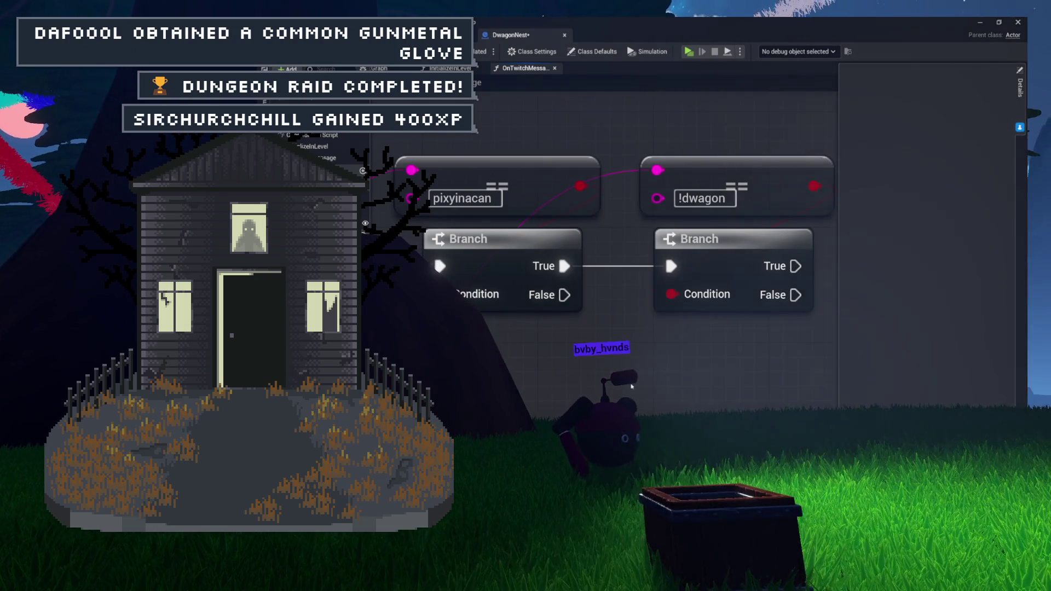
scroll(584, 360, down, 2)
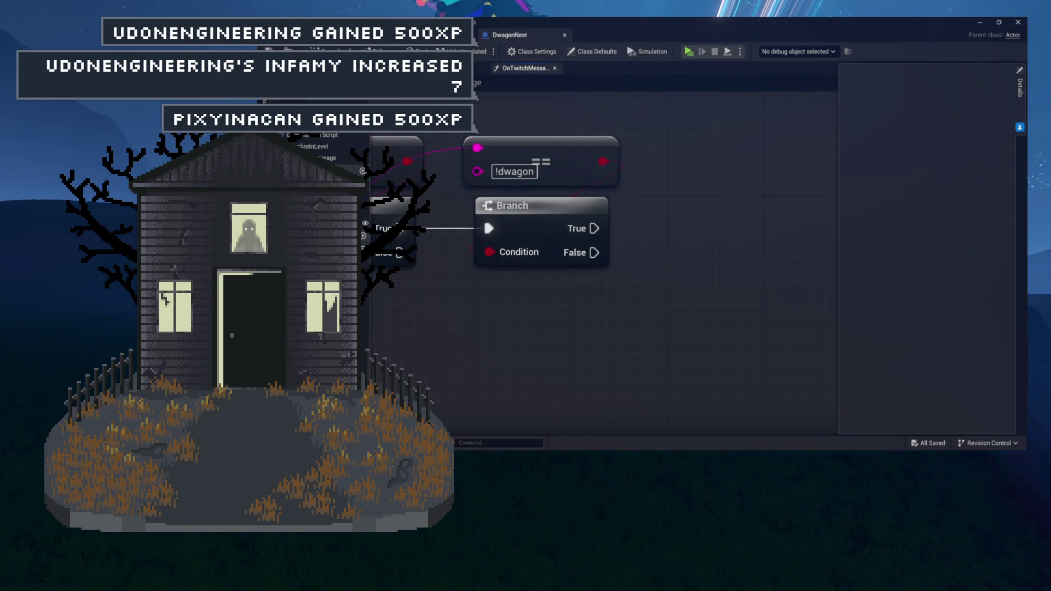
drag(666, 249, 671, 319)
mouse_move(685, 273)
mouse_down()
mouse_move(685, 309)
mouse_move(685, 272)
mouse_move(641, 263)
mouse_move(619, 247)
mouse_move(627, 228)
mouse_move(553, 237)
mouse_move(584, 258)
mouse_up()
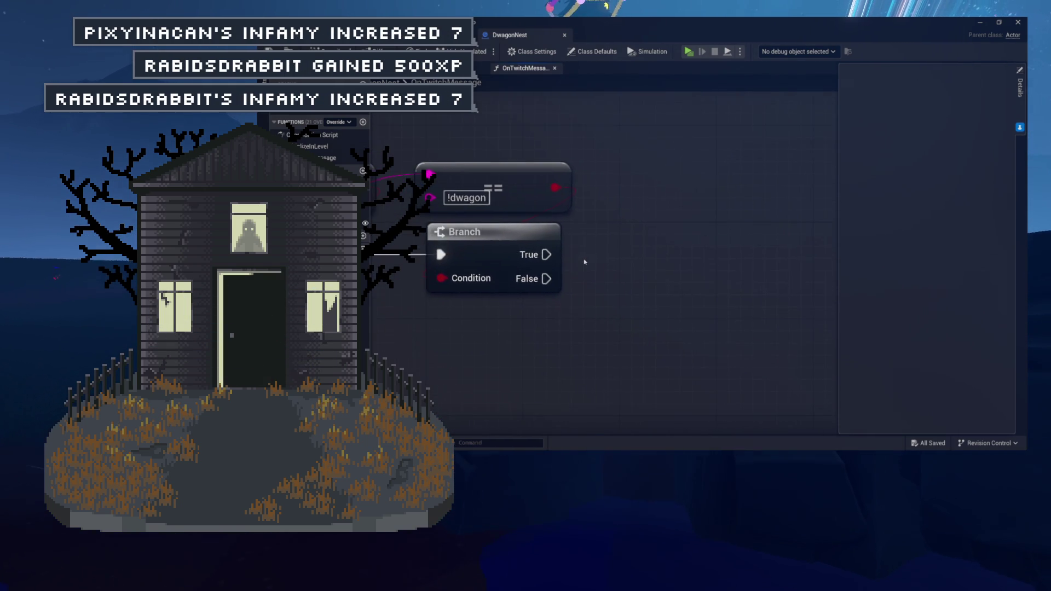
scroll(584, 258, down, 3)
mouse_move(681, 270)
mouse_down()
mouse_move(763, 272)
mouse_move(638, 258)
mouse_move(688, 262)
mouse_up()
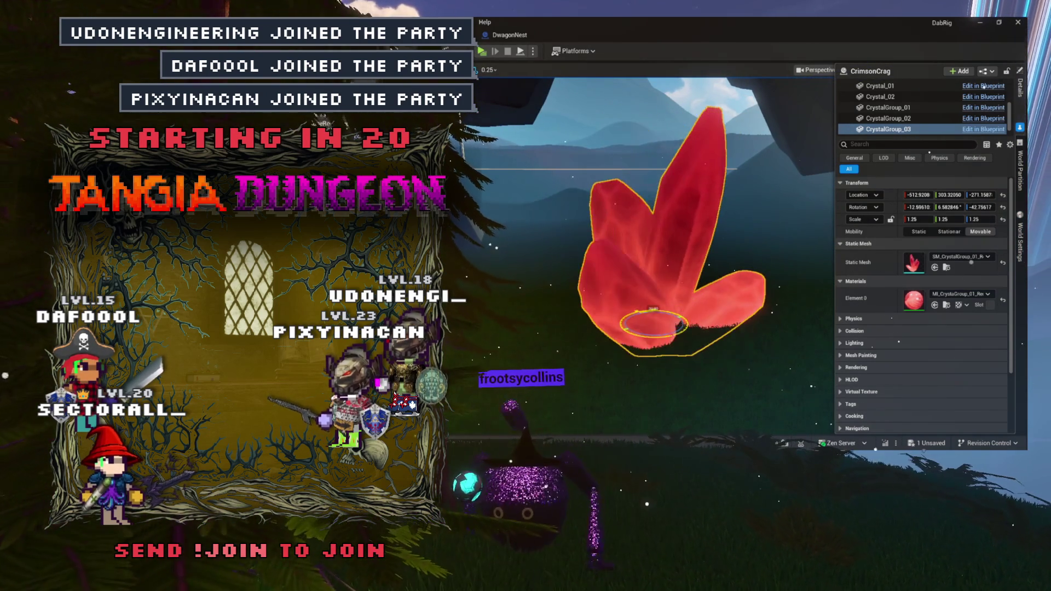
Rotate CrystalGroup_03 about 30 degrees, then select CrystalGroup_02 and CrystalGroup_01 to inspect them.
drag(653, 310, 673, 310)
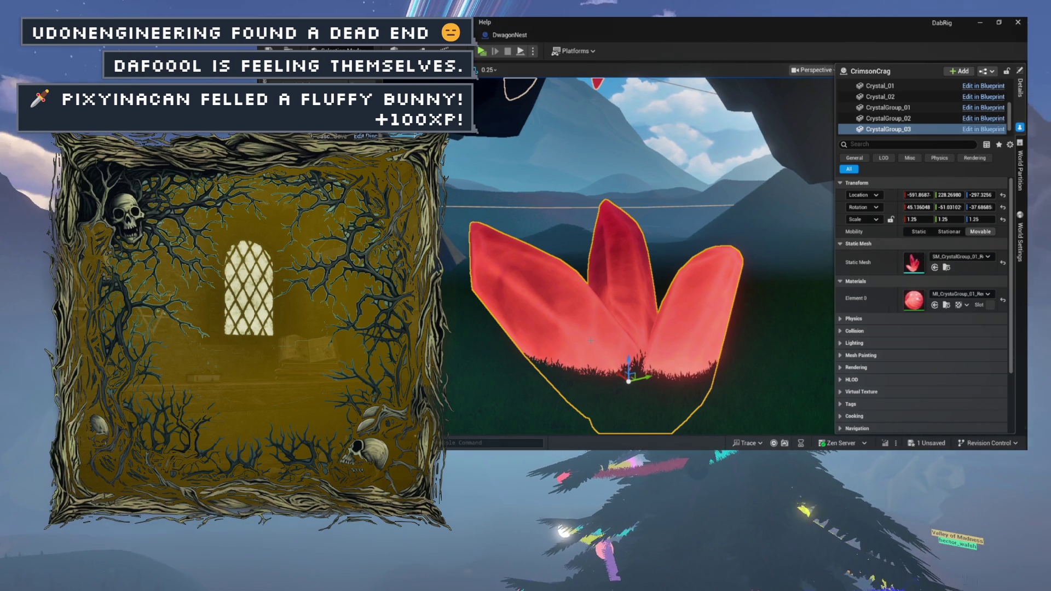
mouse_move(538, 368)
mouse_down()
mouse_move(553, 337)
mouse_move(608, 316)
mouse_up()
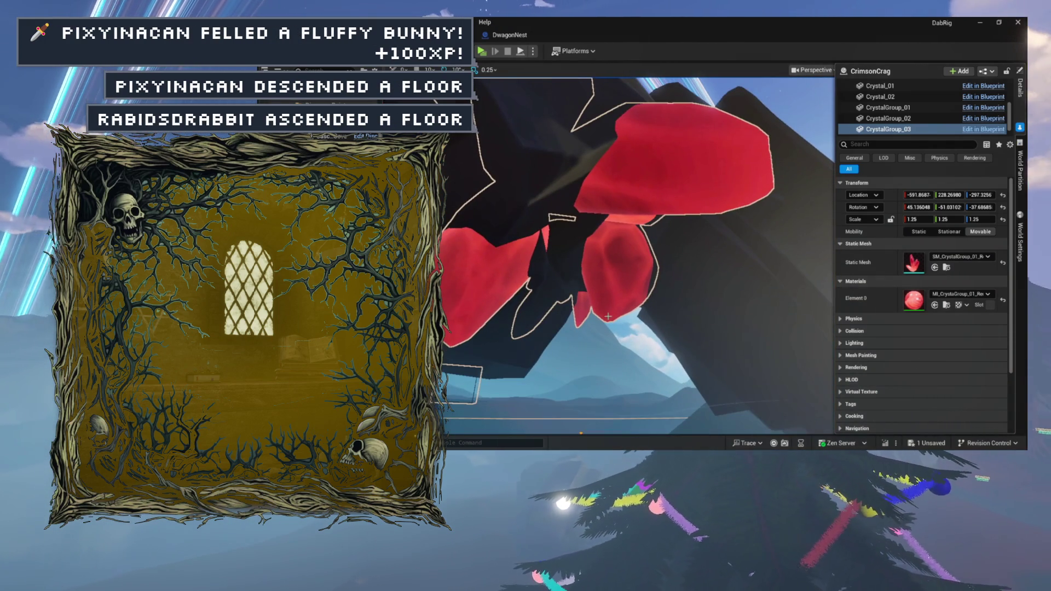
click(896, 119)
drag(658, 245, 654, 268)
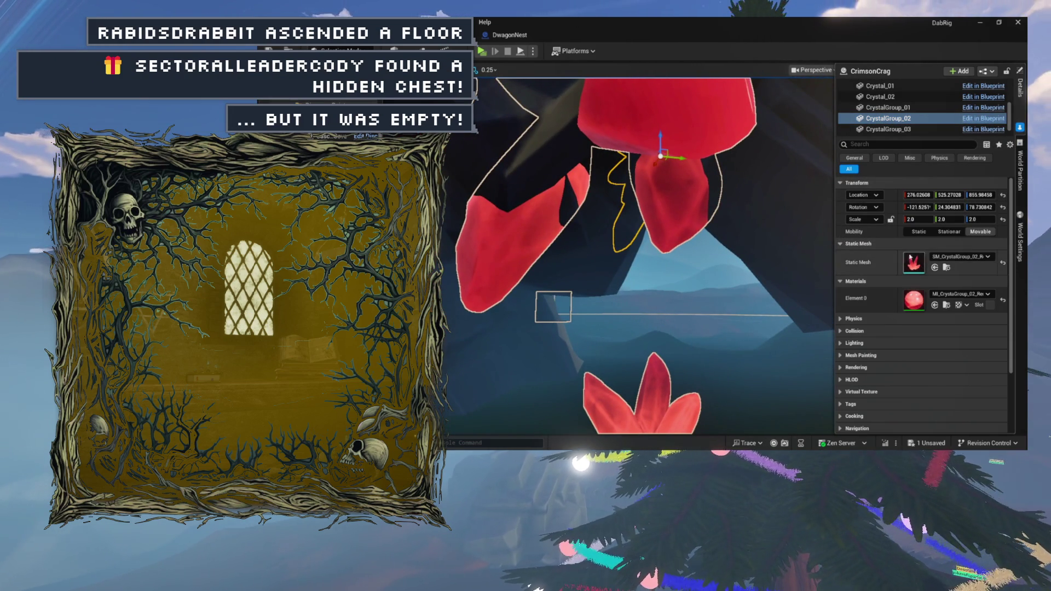
click(882, 118)
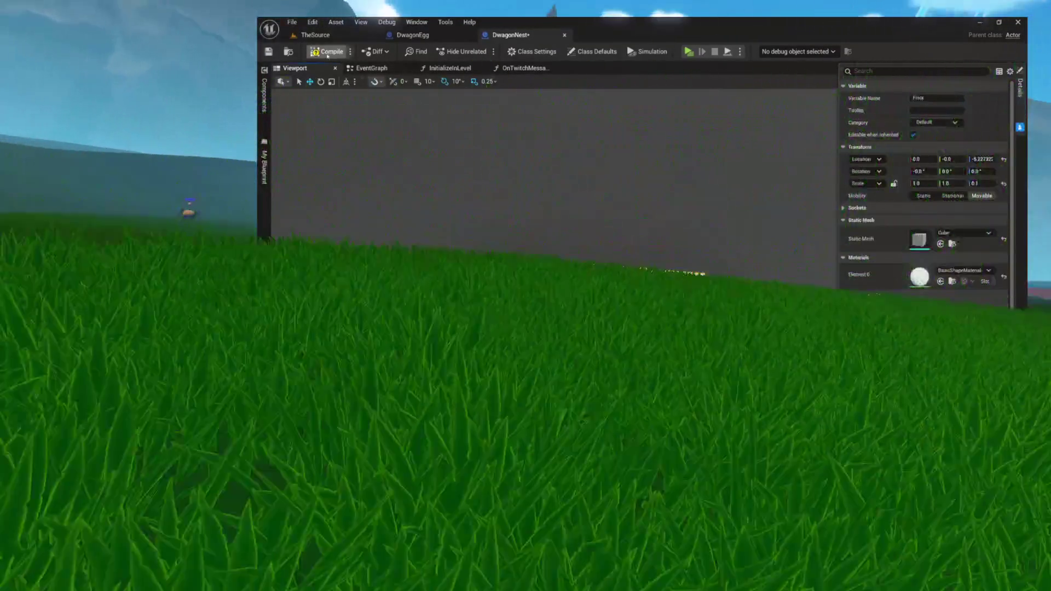
Compile DwagonNest and pick Pivot as the parent for a new component.
click(327, 53)
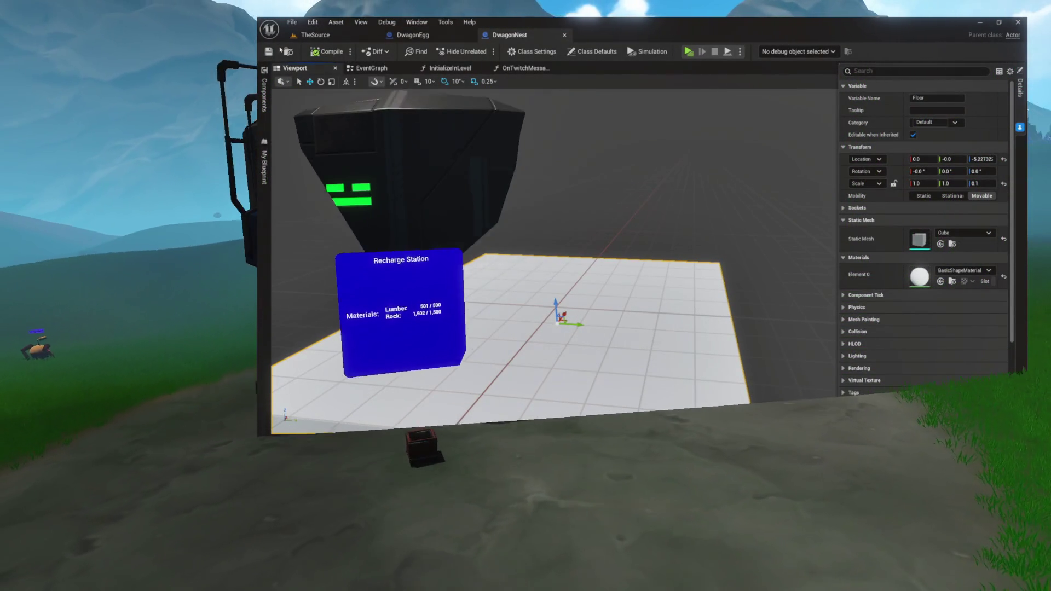
click(264, 93)
click(301, 95)
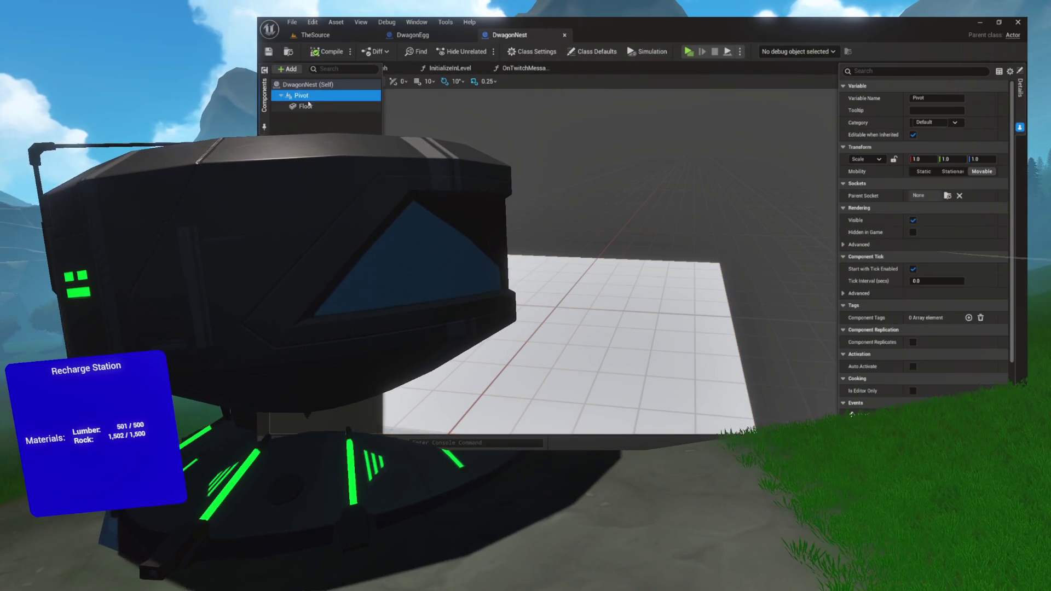
click(309, 95)
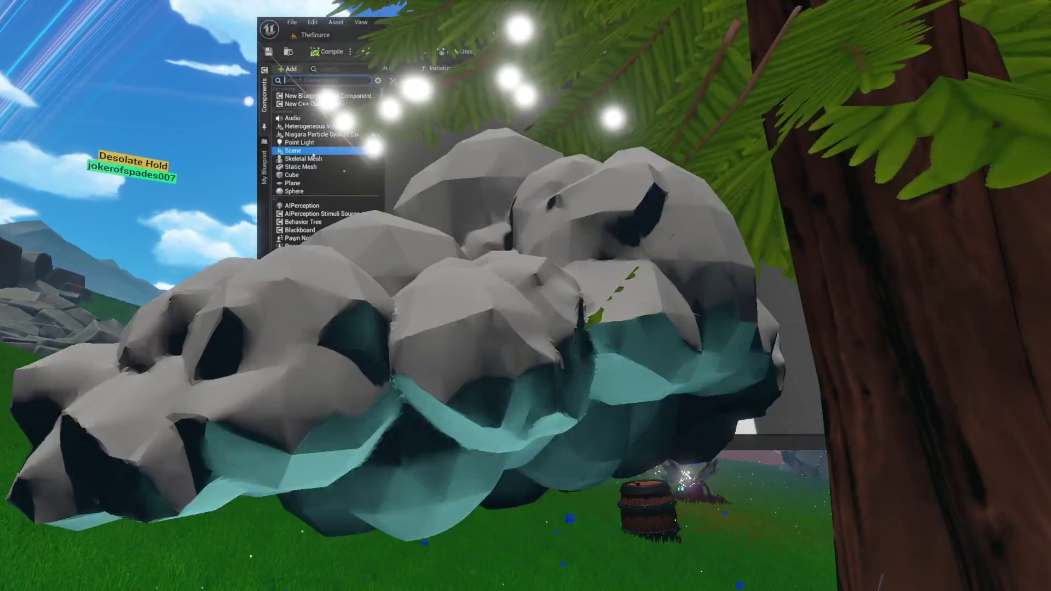
Add a Scene component named EggSpawnLocation under Pivot, raised to about Z 21.87.
click(306, 150)
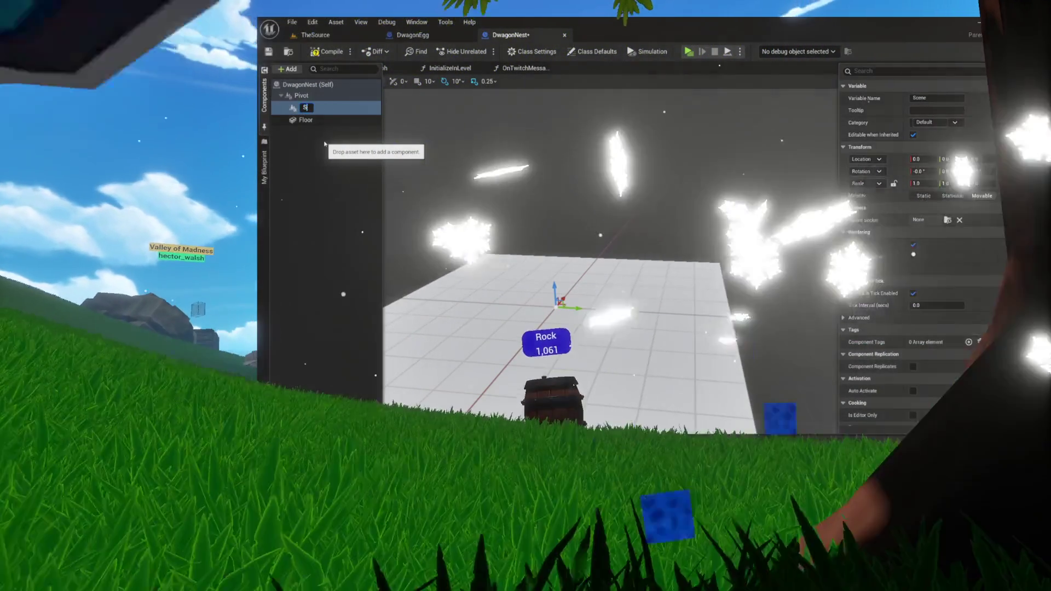
text(S)
key(BackSpace)
text(EggP)
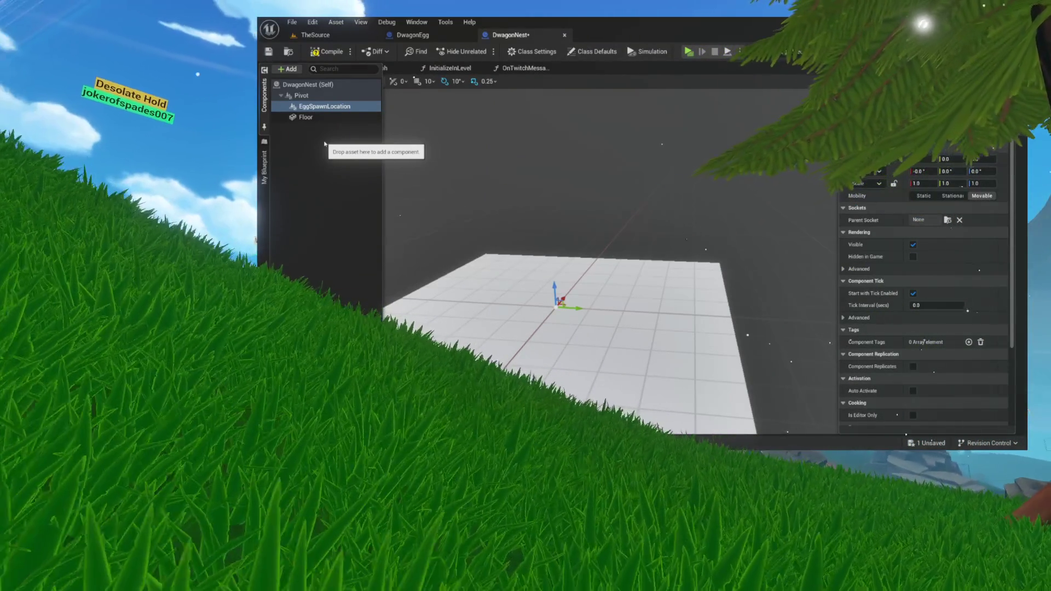
drag(554, 287, 553, 215)
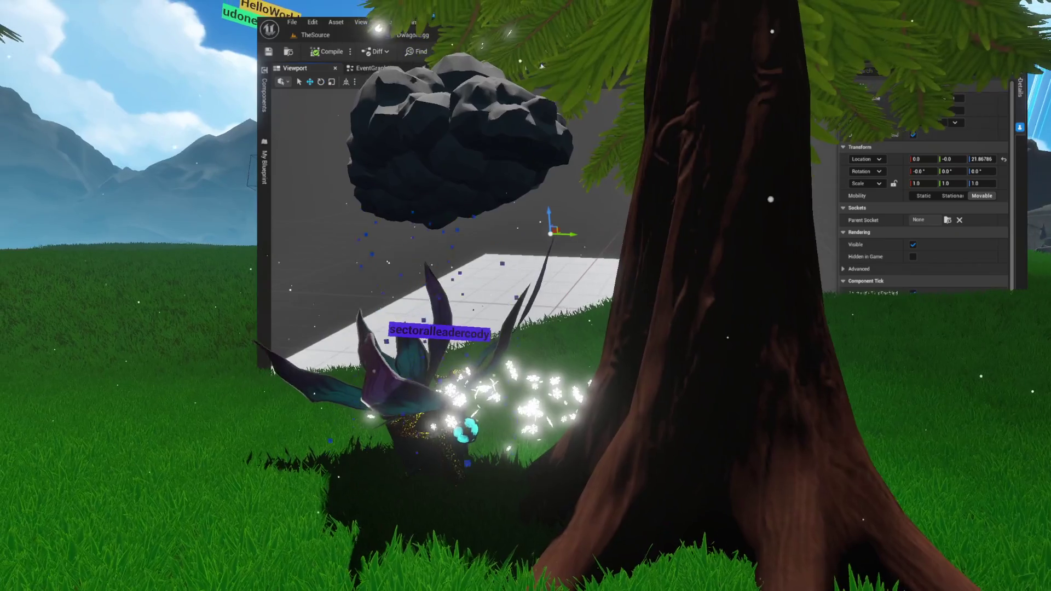
Switch to the DwagonEgg blueprint and search its Add Component list for 'geom'.
click(372, 68)
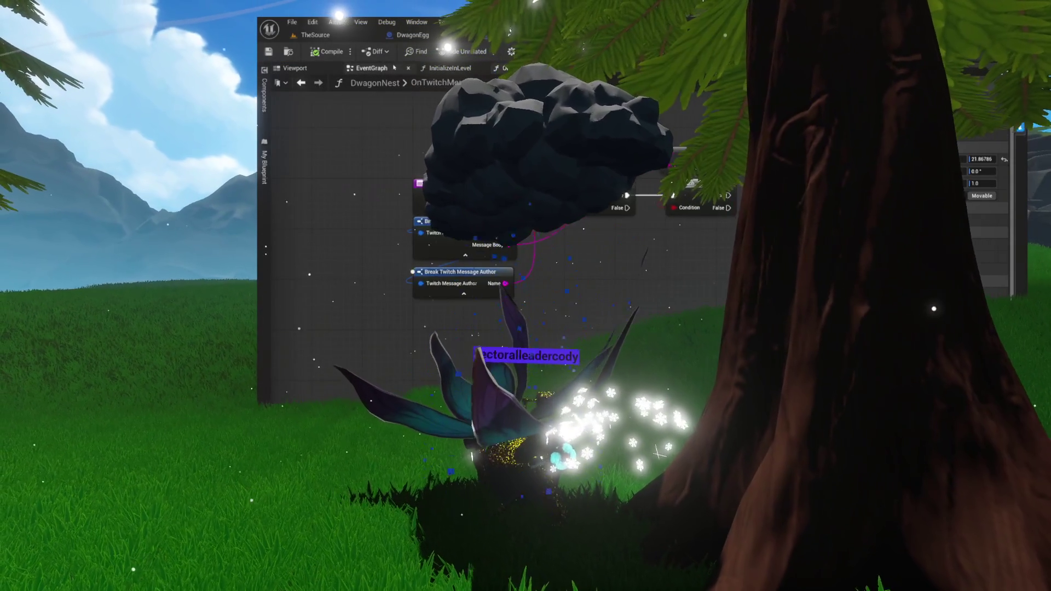
click(298, 69)
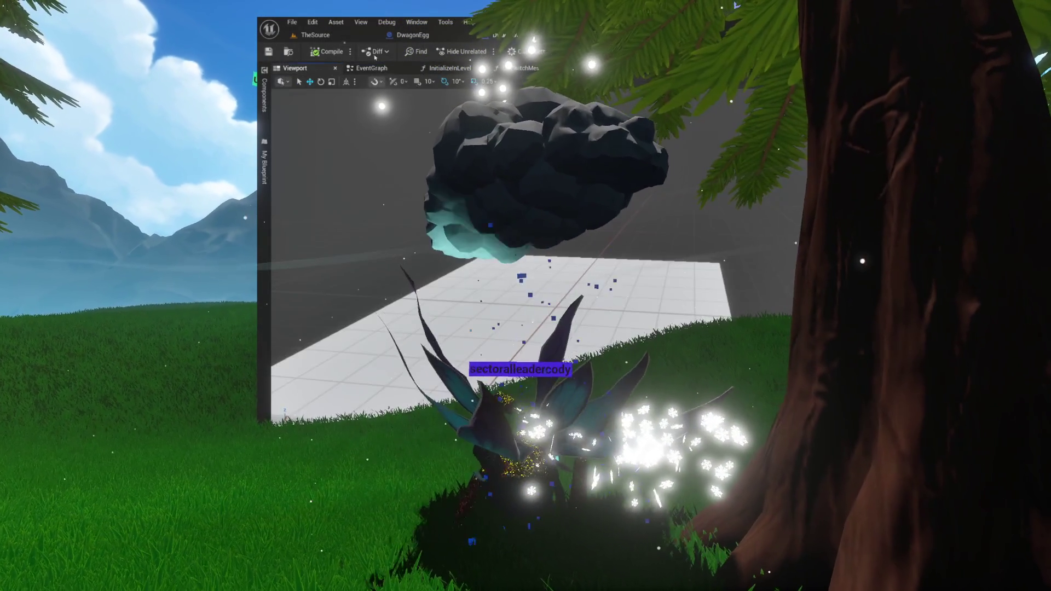
click(425, 36)
click(306, 82)
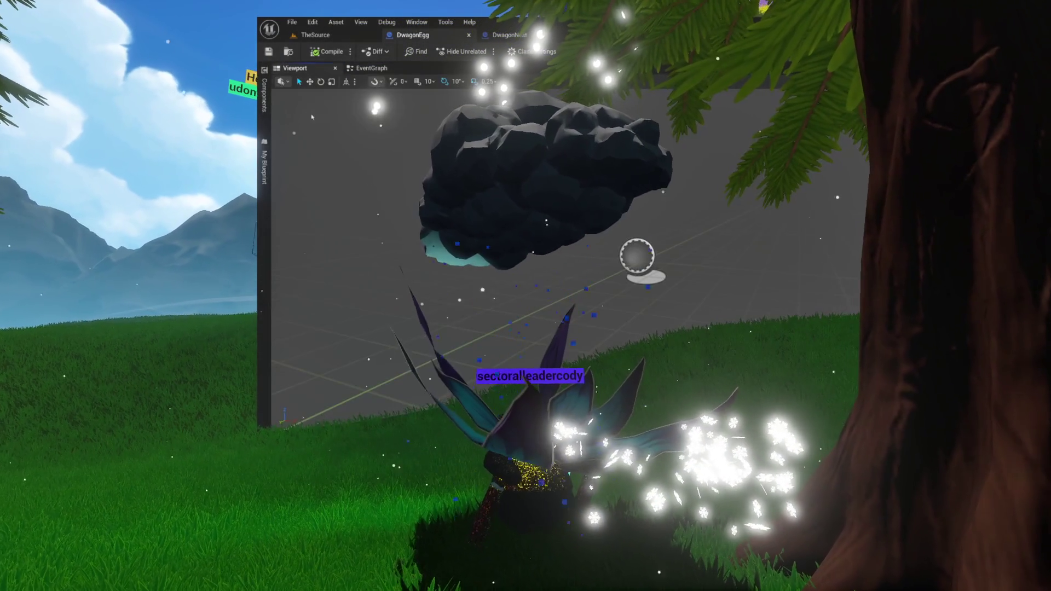
click(268, 106)
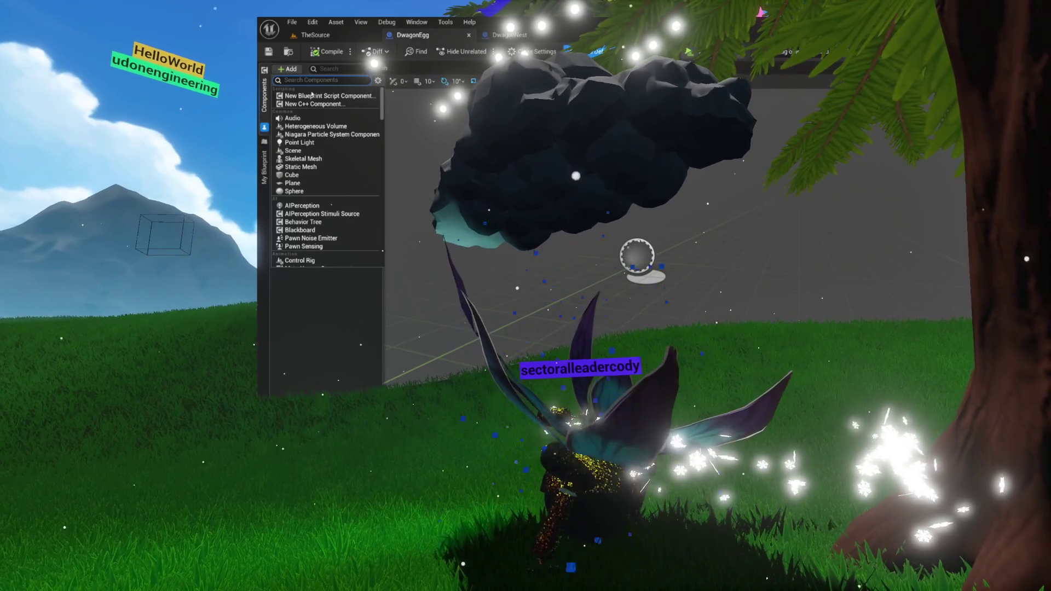
text(grom)
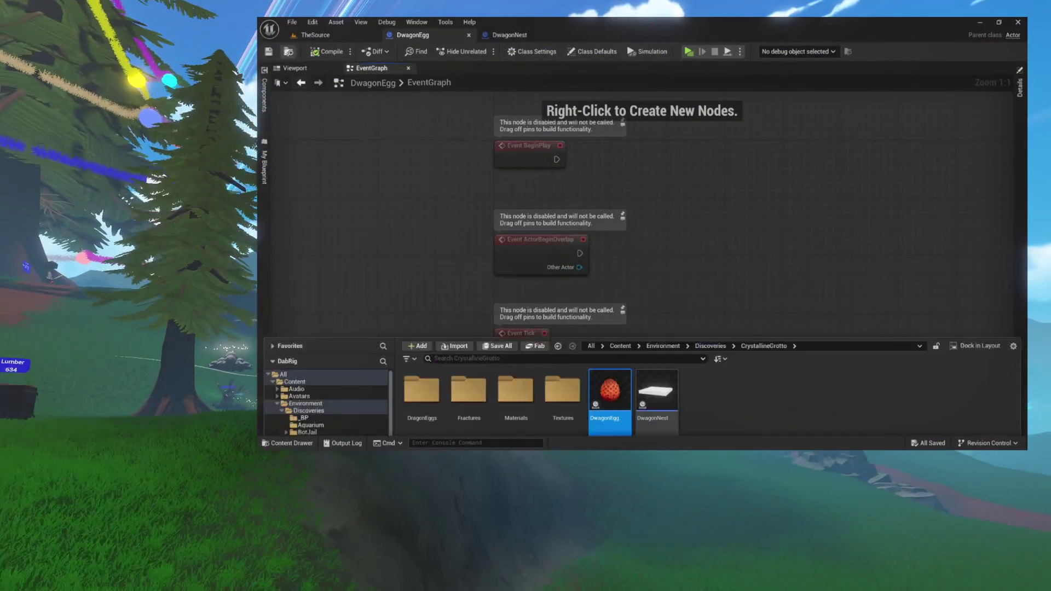
Create a Blueprint with parent class FS_MasterField named EggBreaker in the CrystallineGrotto folder.
right_click(697, 290)
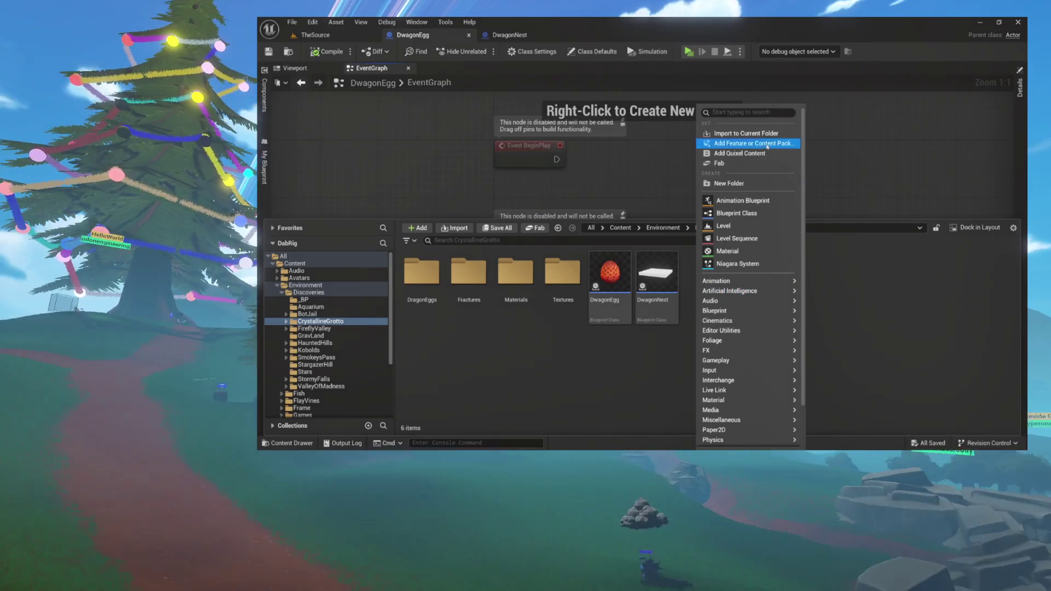
click(736, 213)
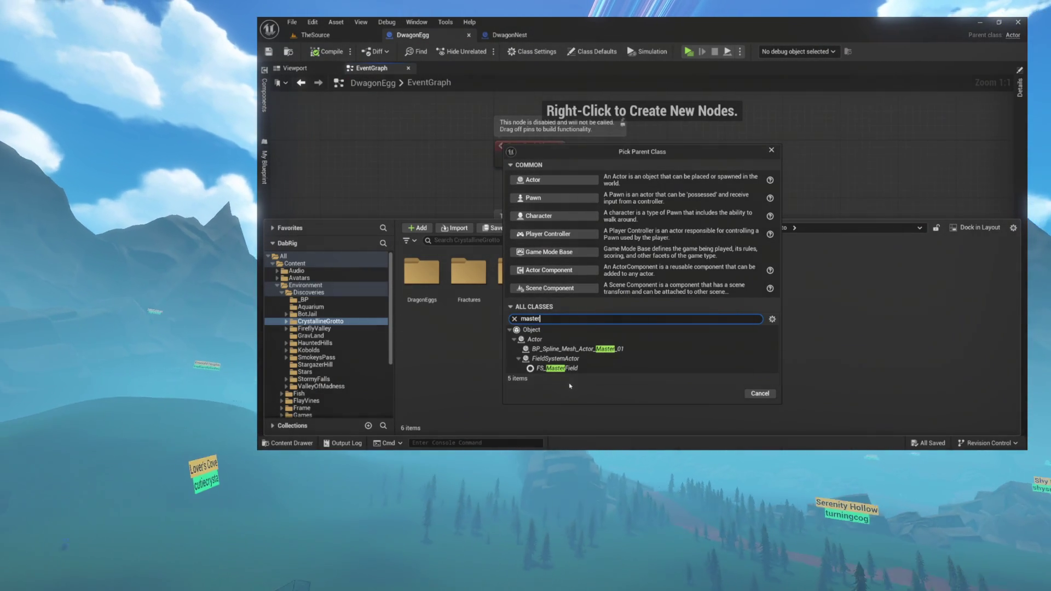
click(580, 368)
click(723, 394)
text(EggBreaker)
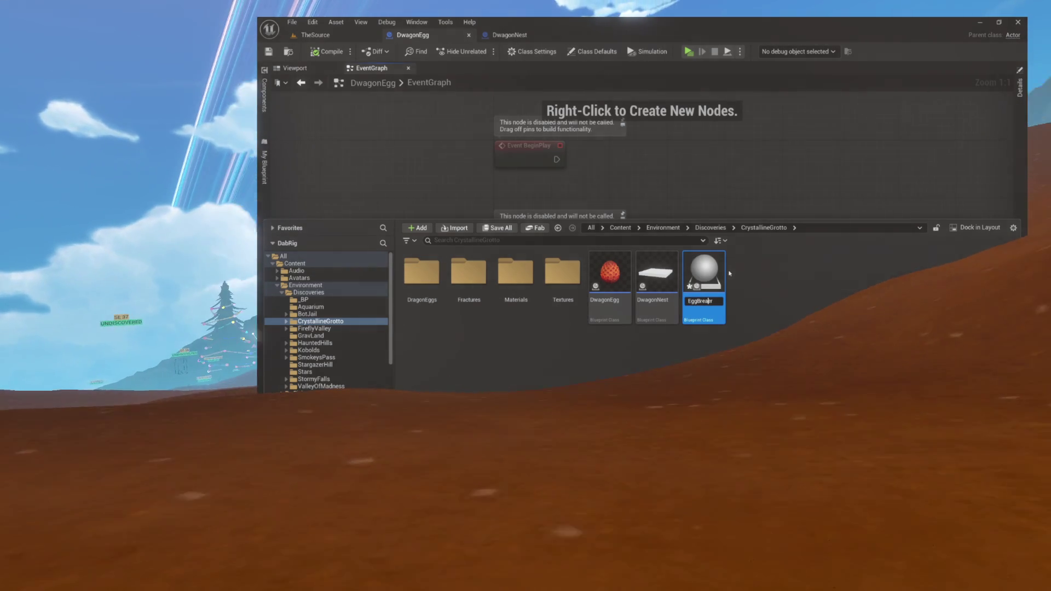
key(Return)
key(Return)
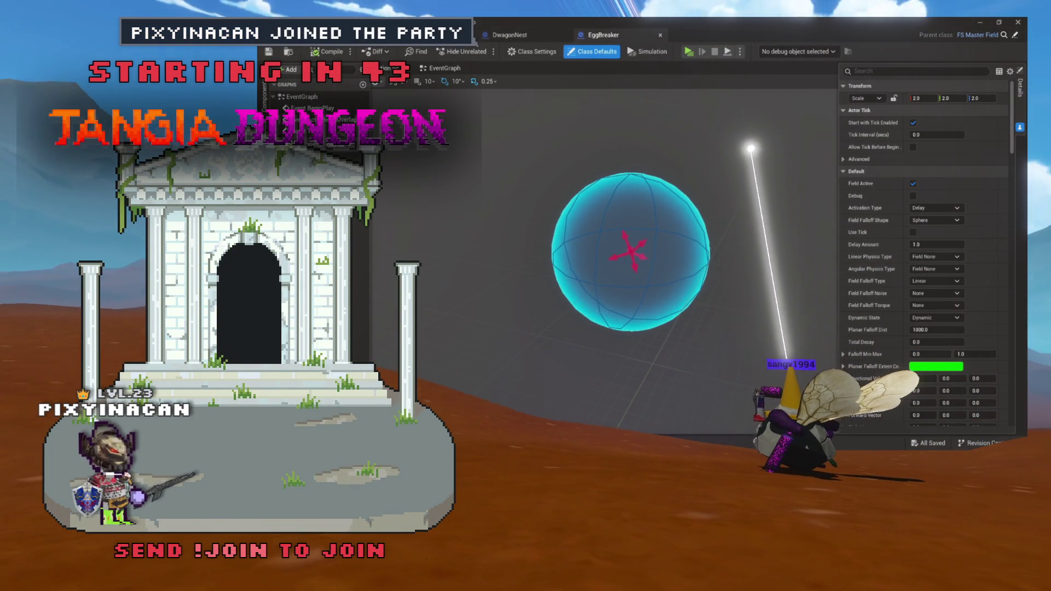
Close the EggBreaker editor, then review the DwagonEgg graph and mesh before returning to DwagonNest.
click(660, 34)
drag(484, 44, 461, 60)
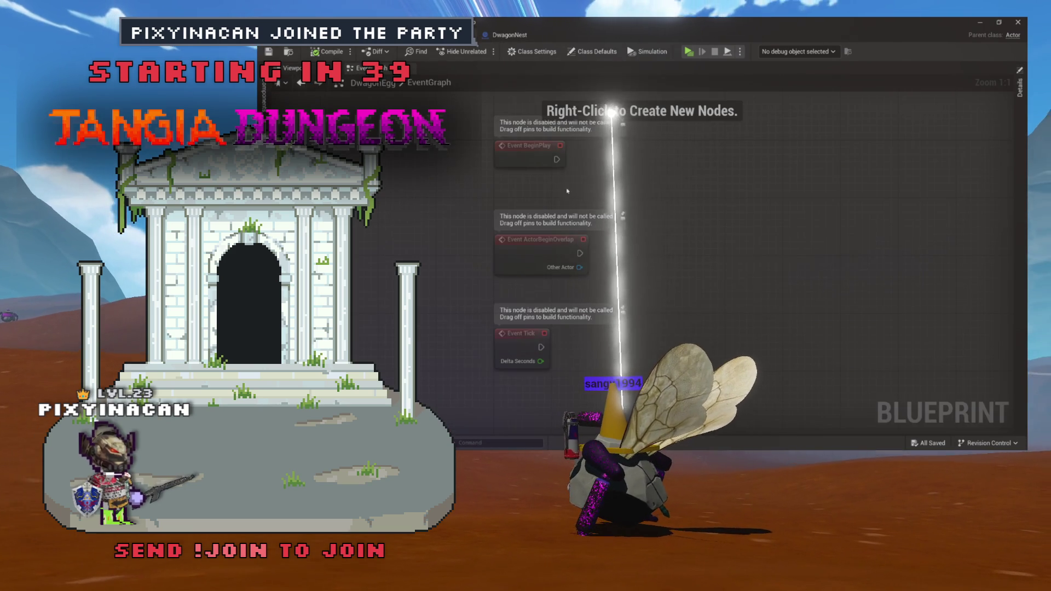
click(504, 34)
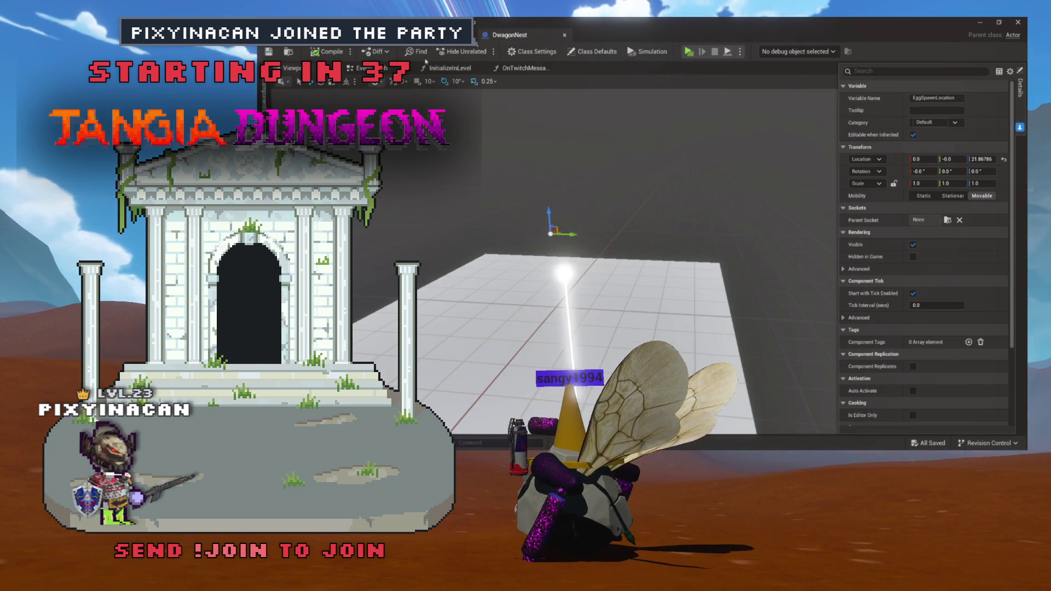
click(416, 34)
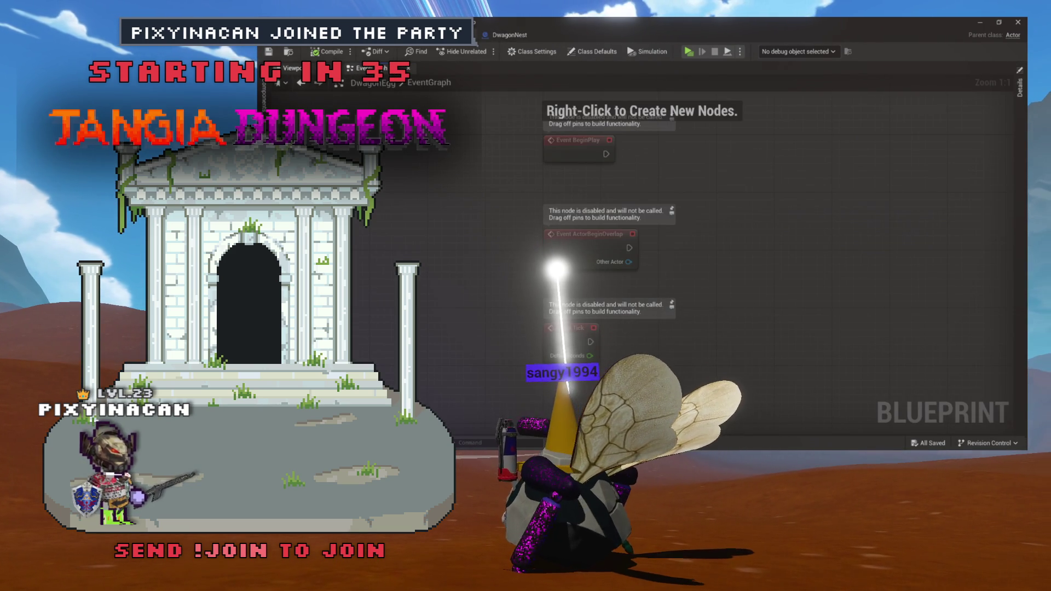
click(311, 69)
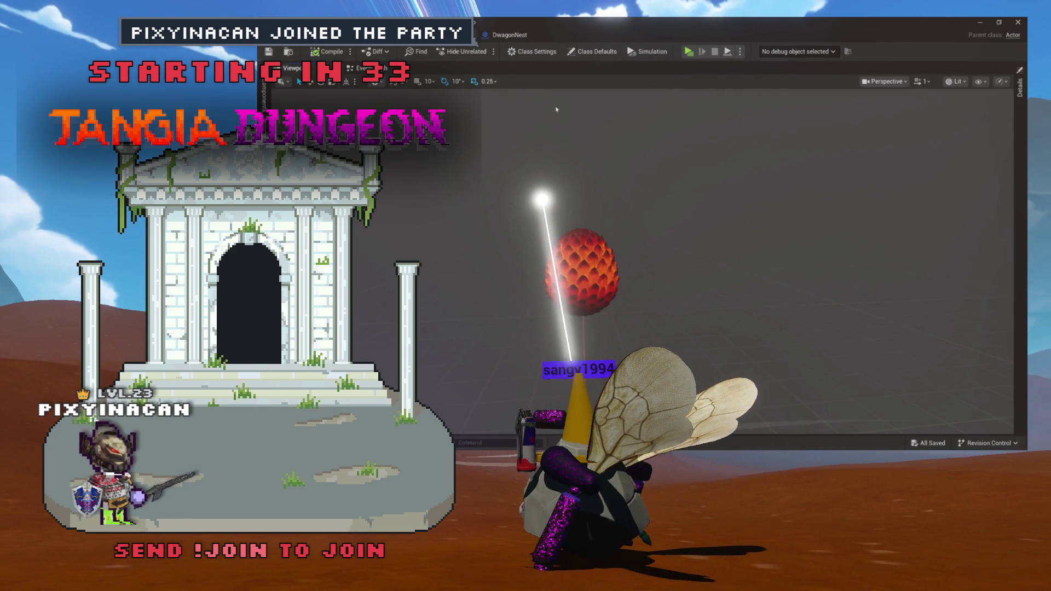
click(527, 35)
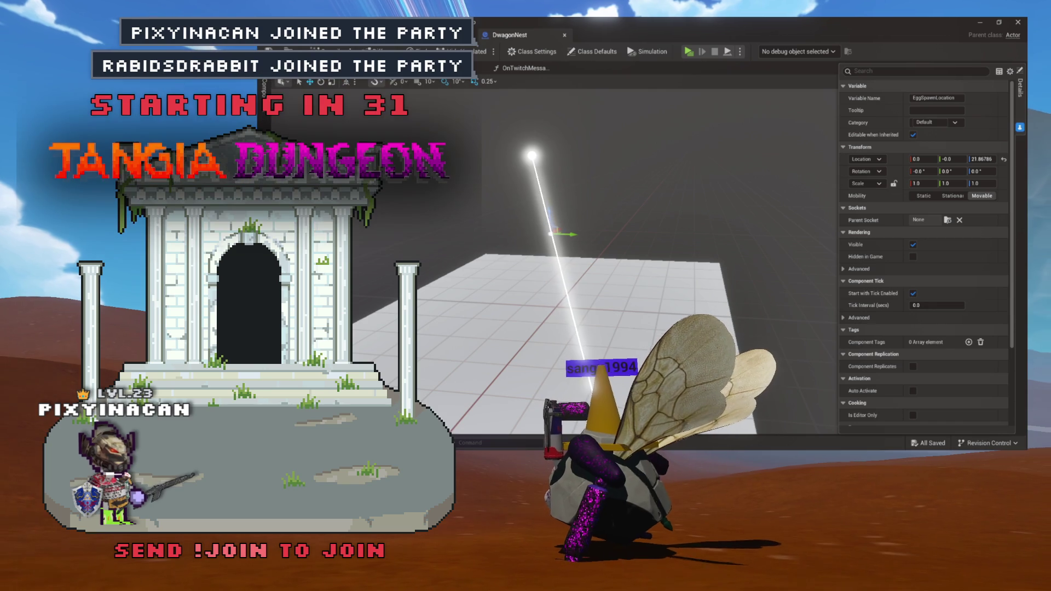
Bring up the CrystallineGrotto content assets and open DwagonNest's OnTwitchMessage function graph.
key(ctrl+b)
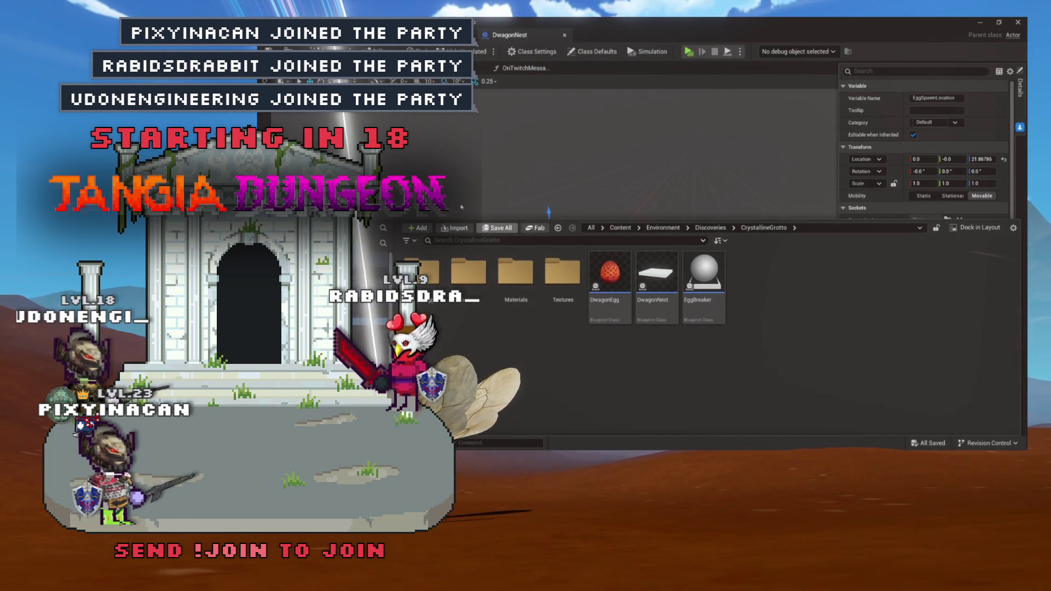
key(ctrl+space)
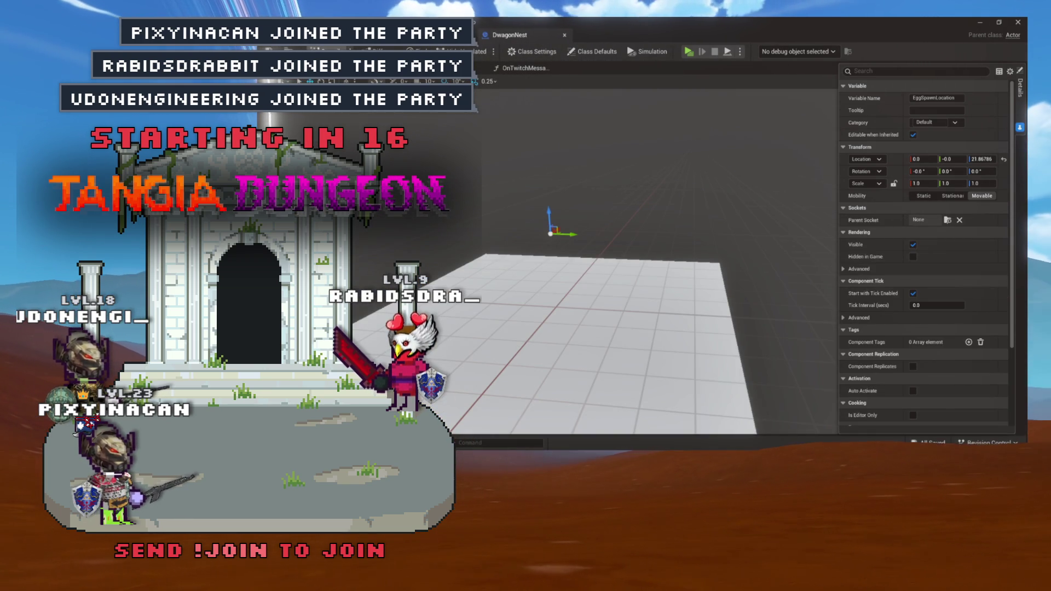
key(ctrl+space)
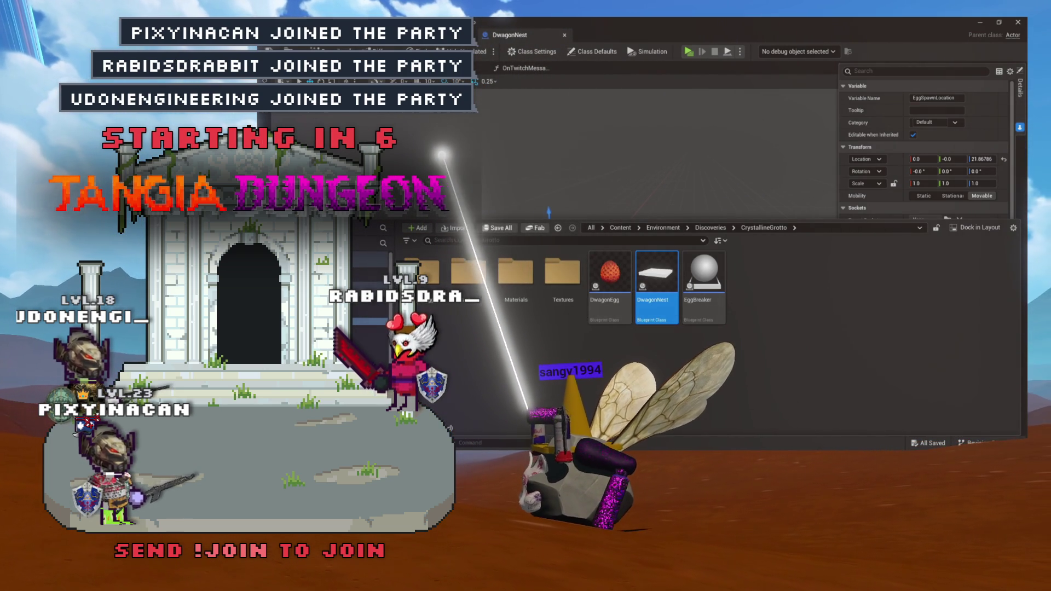
click(525, 68)
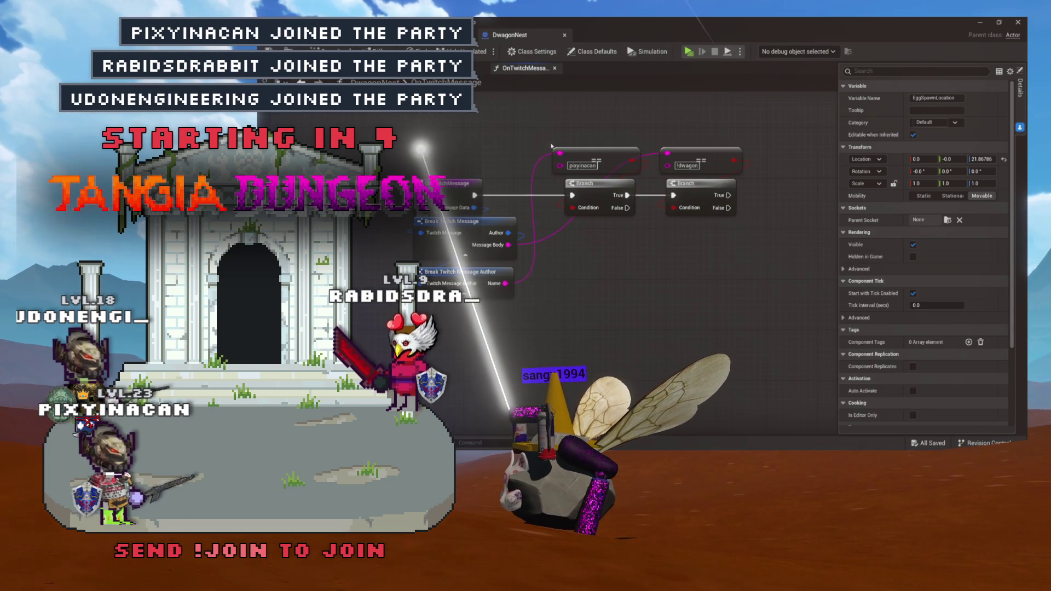
Add a SpawnActor node after the !dwagon Branch's True output, with its class set to DwagonEgg.
mouse_move(752, 234)
mouse_down()
mouse_move(704, 235)
mouse_move(605, 204)
mouse_move(553, 154)
mouse_up()
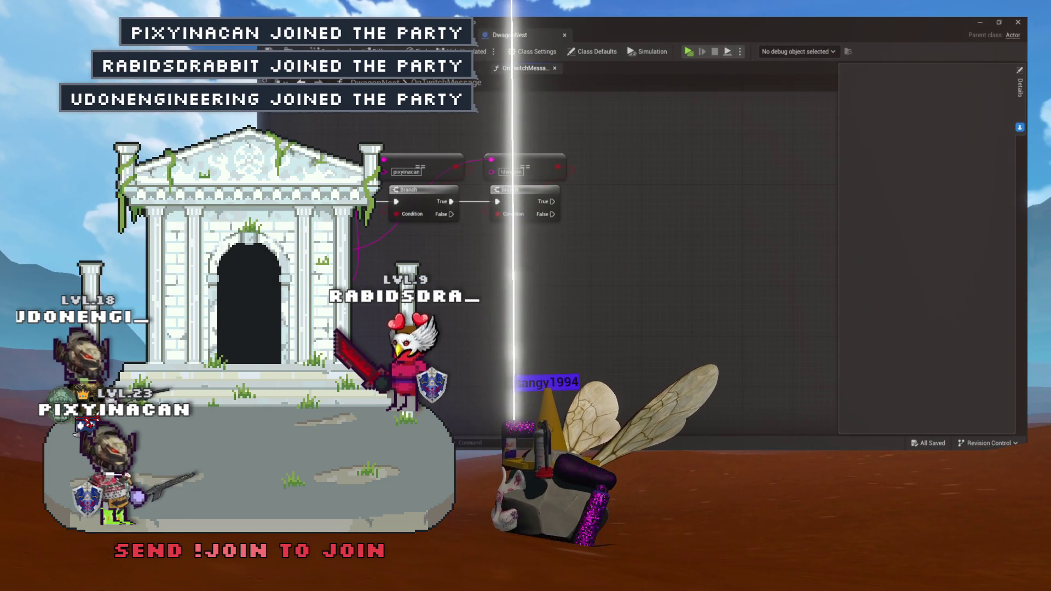
click(438, 68)
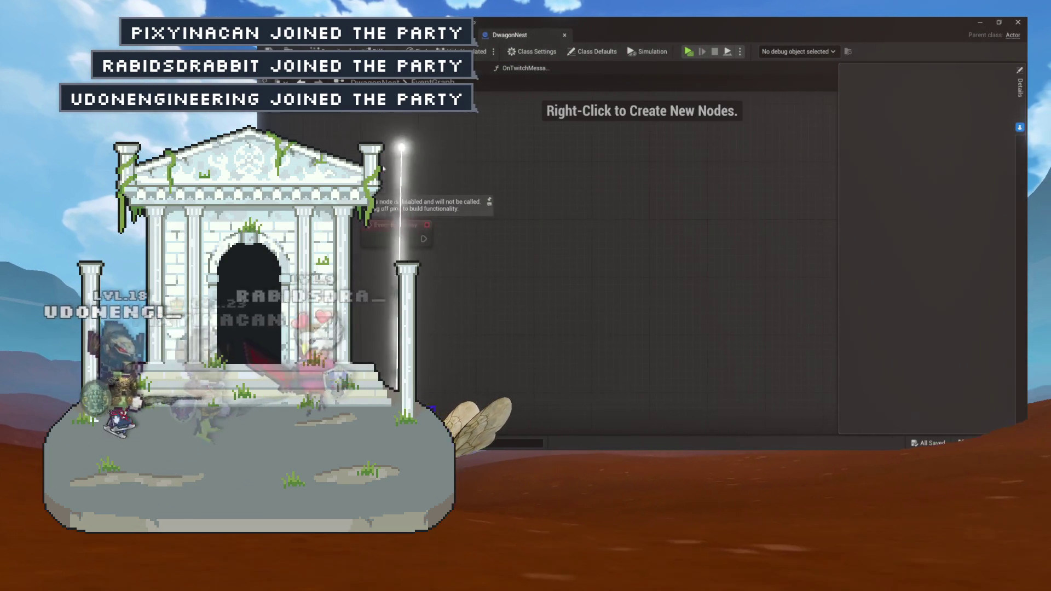
click(525, 68)
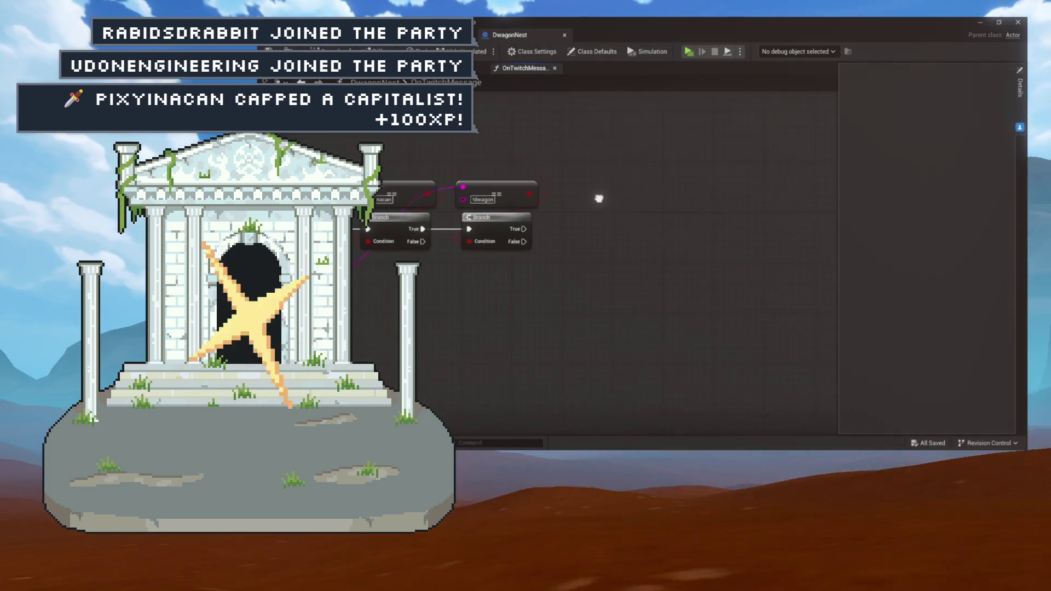
drag(444, 230, 532, 226)
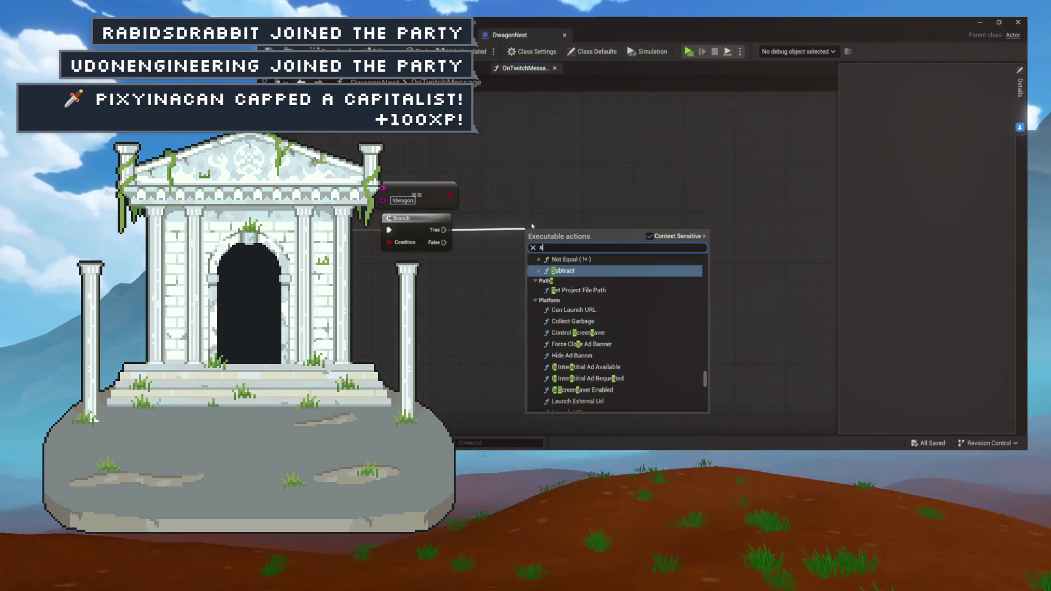
text(spawn actor)
key(Return)
drag(562, 231, 575, 219)
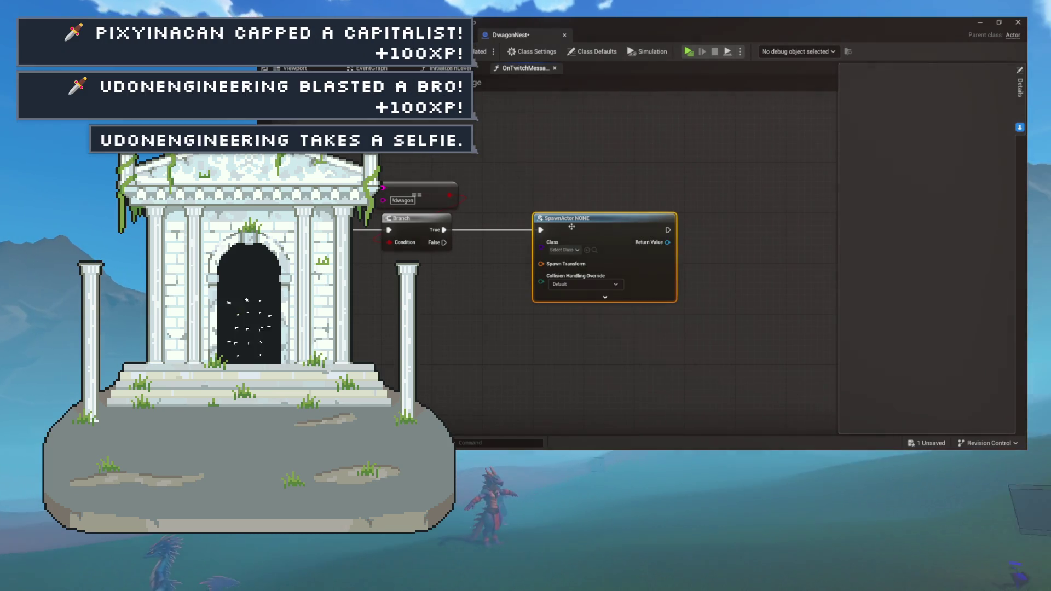
click(579, 251)
text(dw)
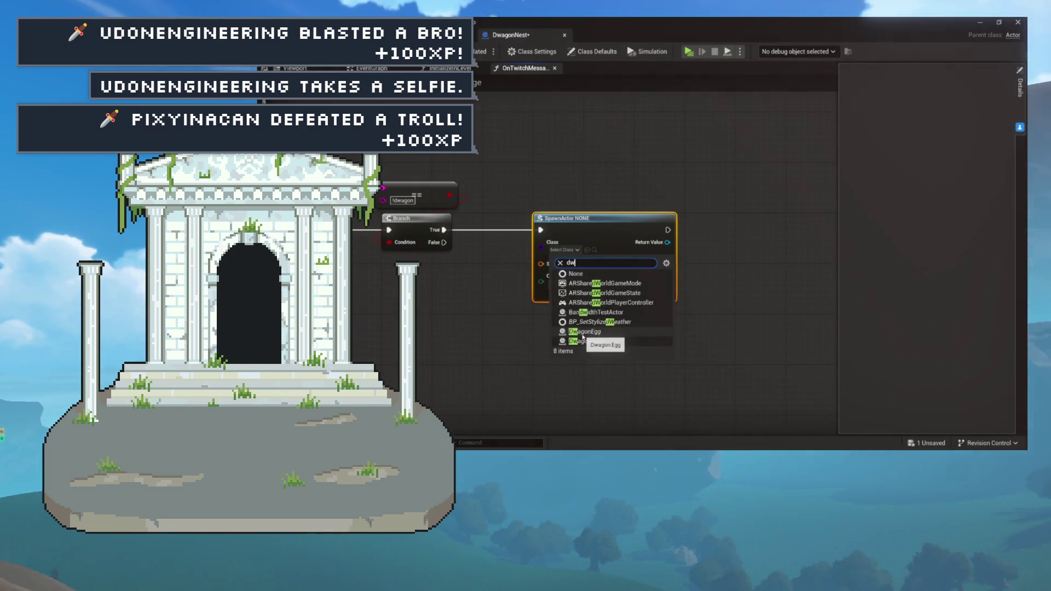
click(585, 332)
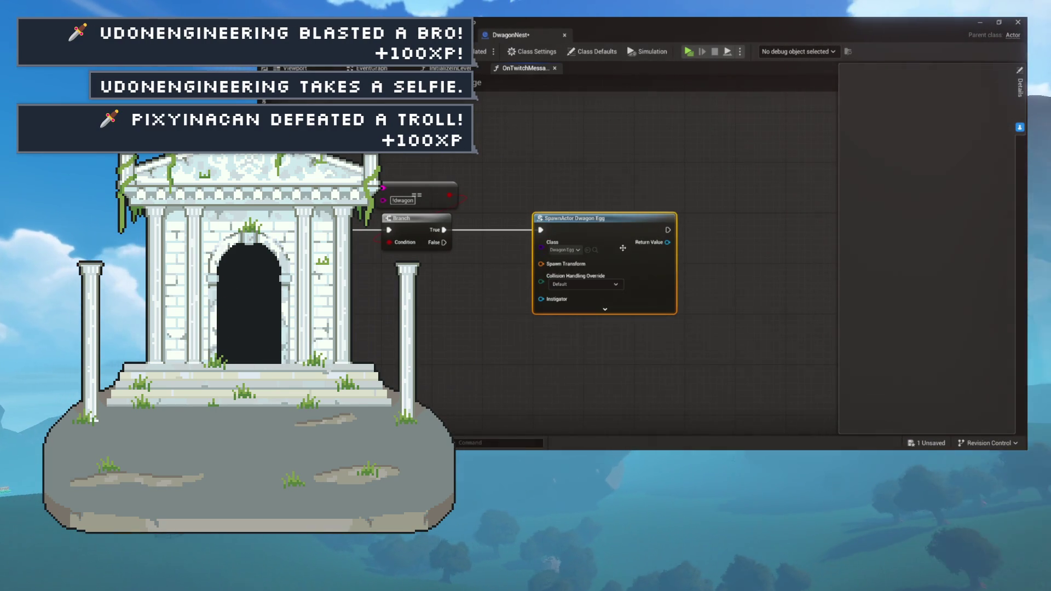
Wire EggSpawnLocation's Get World Transform into the spawn node's Spawn Transform.
drag(570, 269, 713, 233)
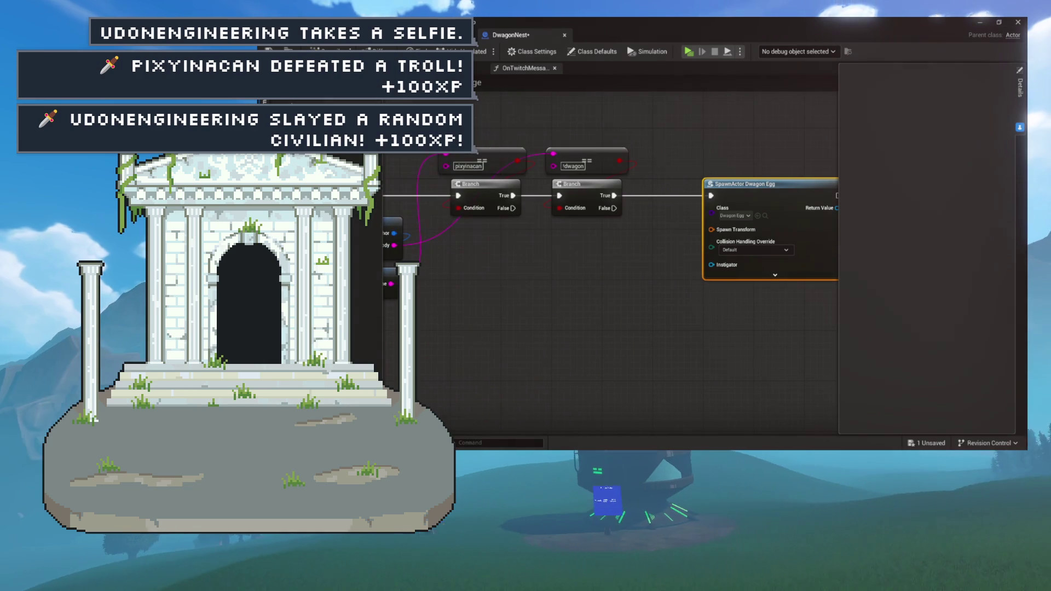
mouse_move(356, 104)
mouse_down()
mouse_move(623, 262)
mouse_move(556, 291)
mouse_up()
text(get world location)
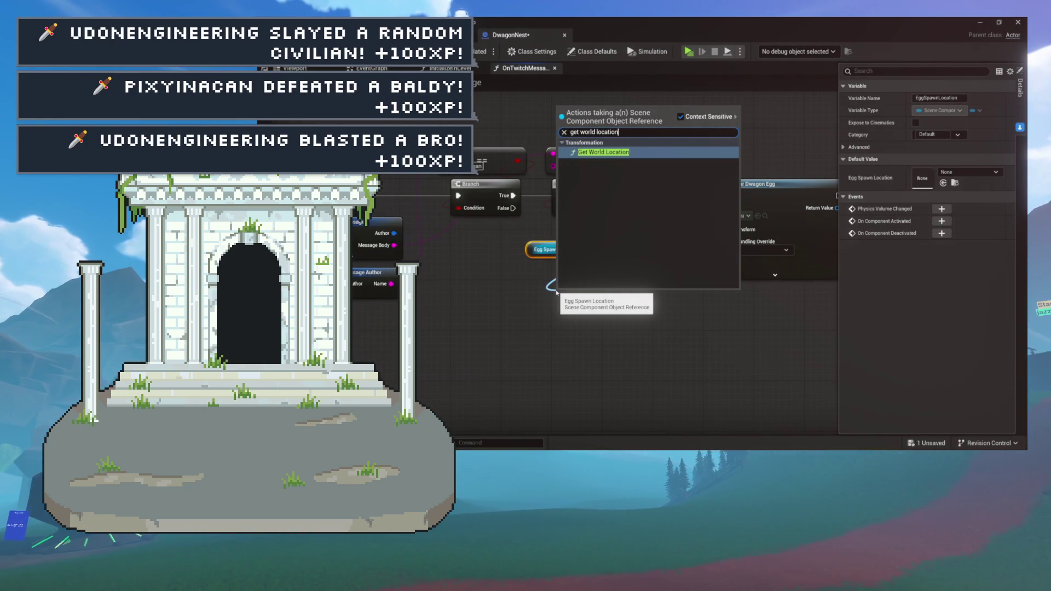
key(BackSpace)
key(BackSpace)
key(BackSpace)
key(BackSpace)
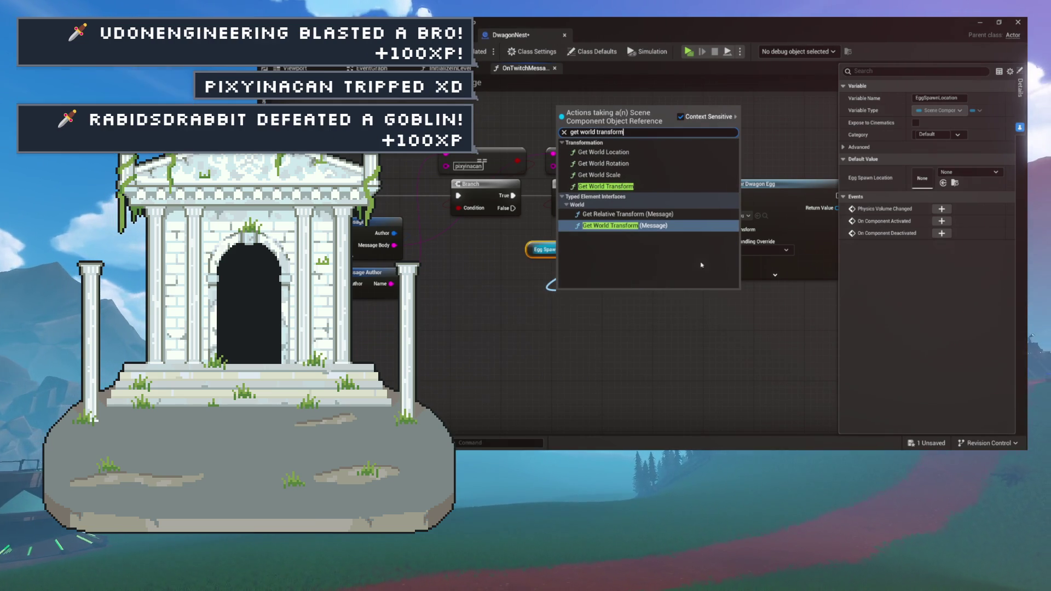
click(624, 189)
drag(617, 297, 584, 279)
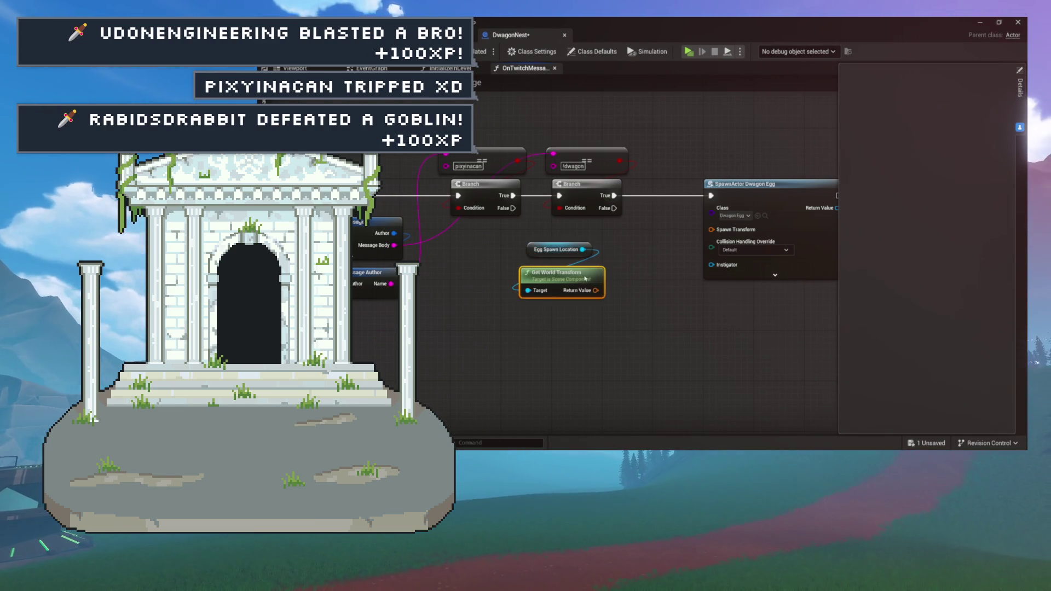
drag(591, 228, 515, 296)
drag(585, 266, 710, 230)
mouse_move(729, 303)
mouse_down()
mouse_move(618, 282)
mouse_move(555, 256)
mouse_up()
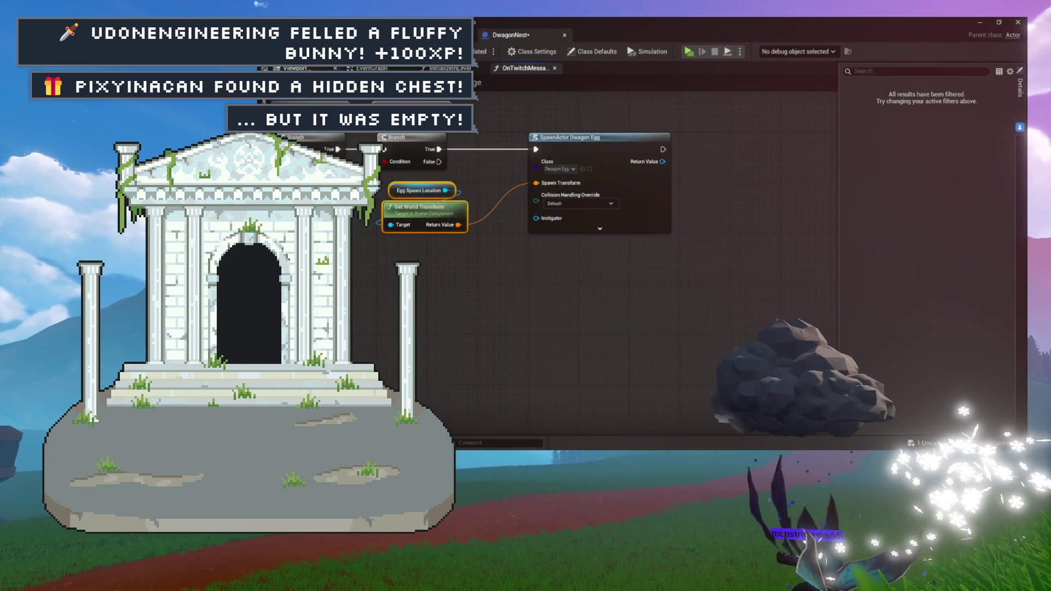
Raise the EggSpawnLocation component's height above the nest floor in the blueprint viewport.
click(295, 67)
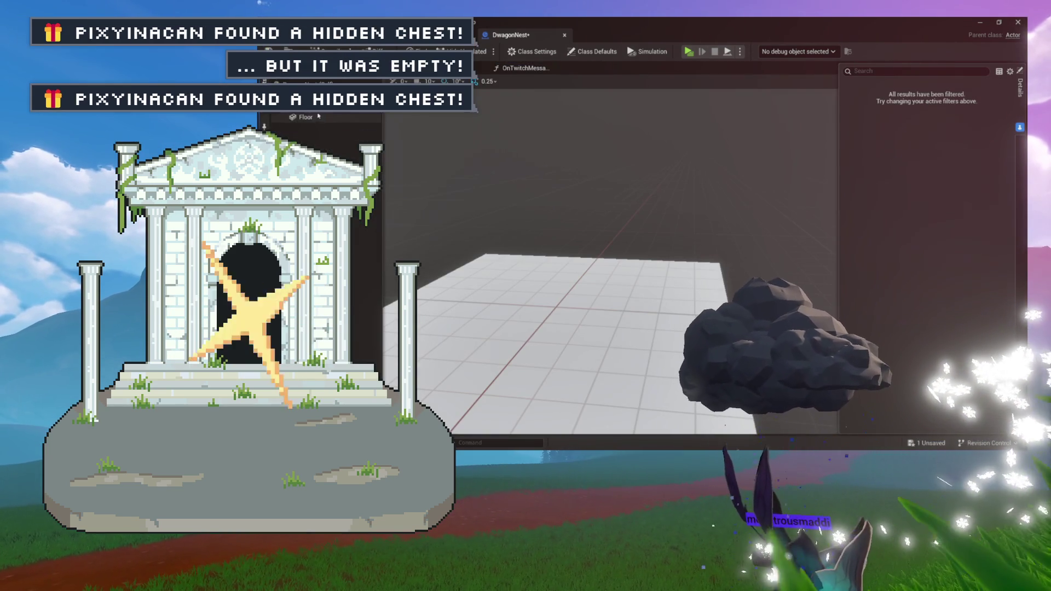
click(321, 117)
drag(545, 303, 537, 231)
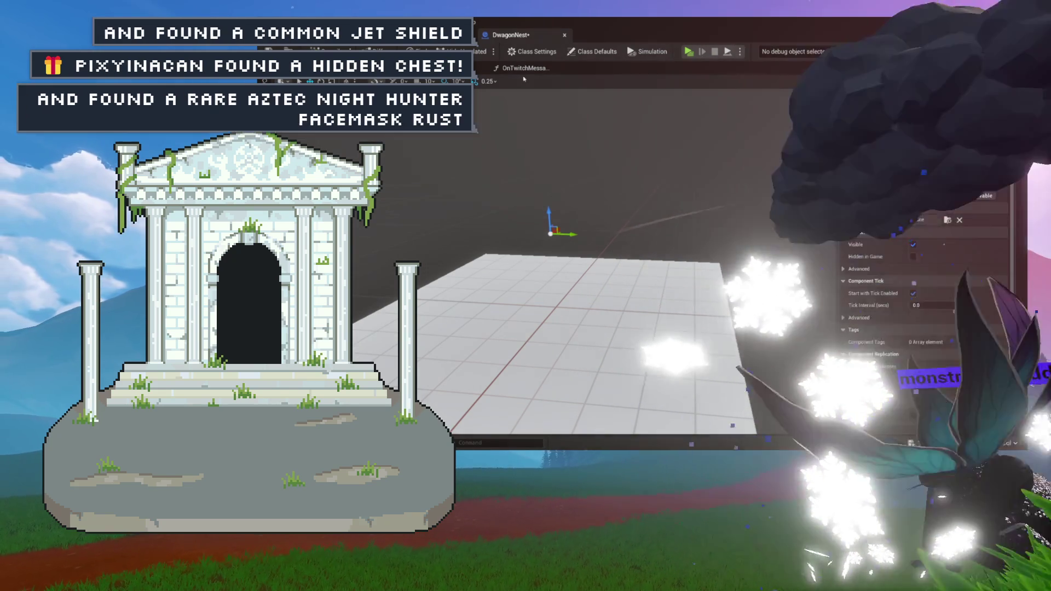
click(523, 69)
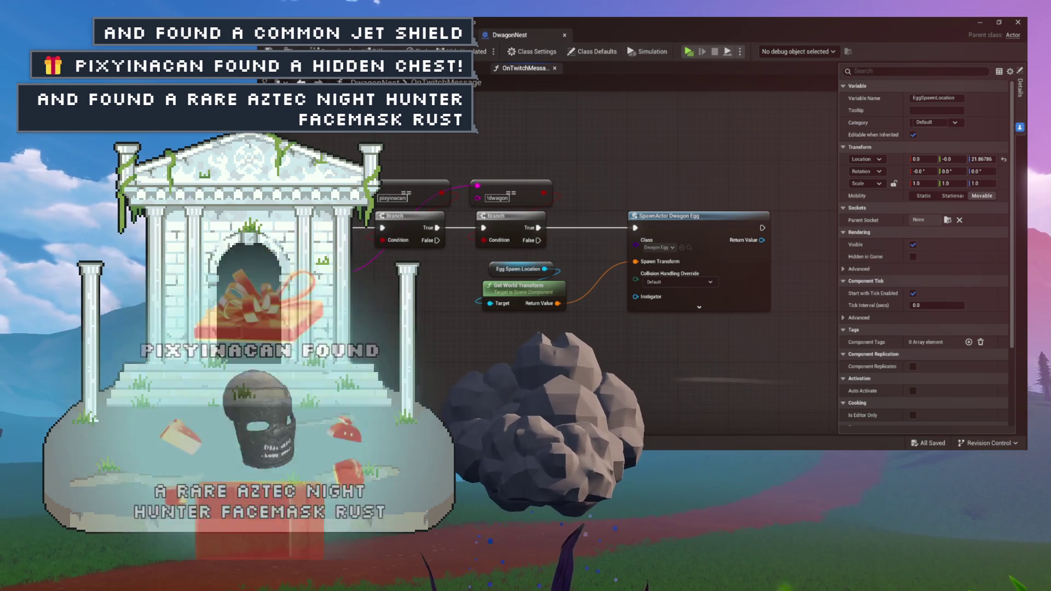
key(alt+Tab)
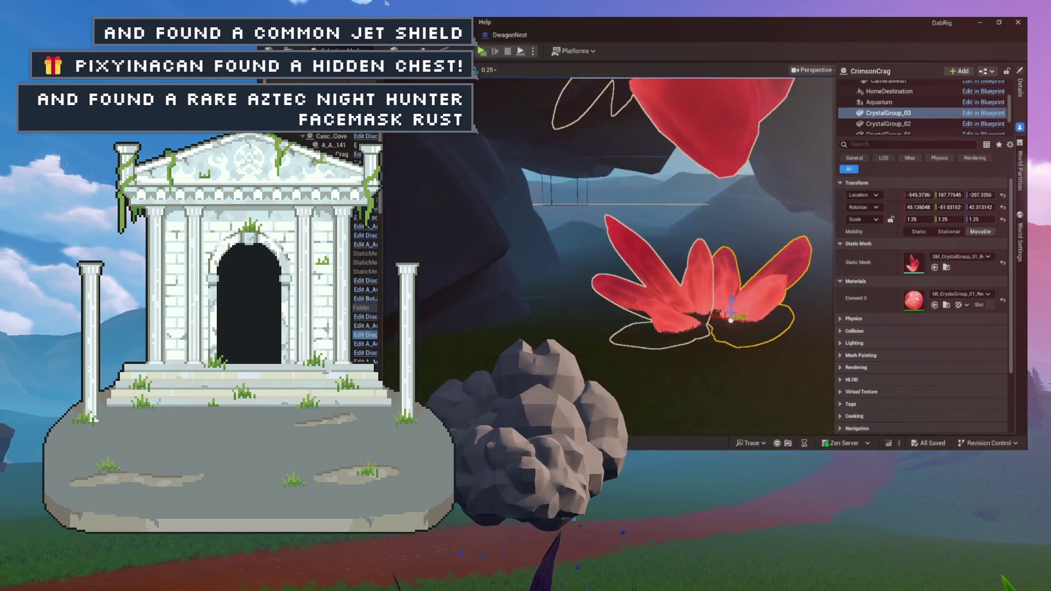
Drag a DwagonNest from the Content Drawer into the level and fly toward the red crystal.
key(ctrl+space)
mouse_move(656, 274)
mouse_down()
mouse_move(700, 270)
mouse_move(641, 261)
mouse_up()
key(w)
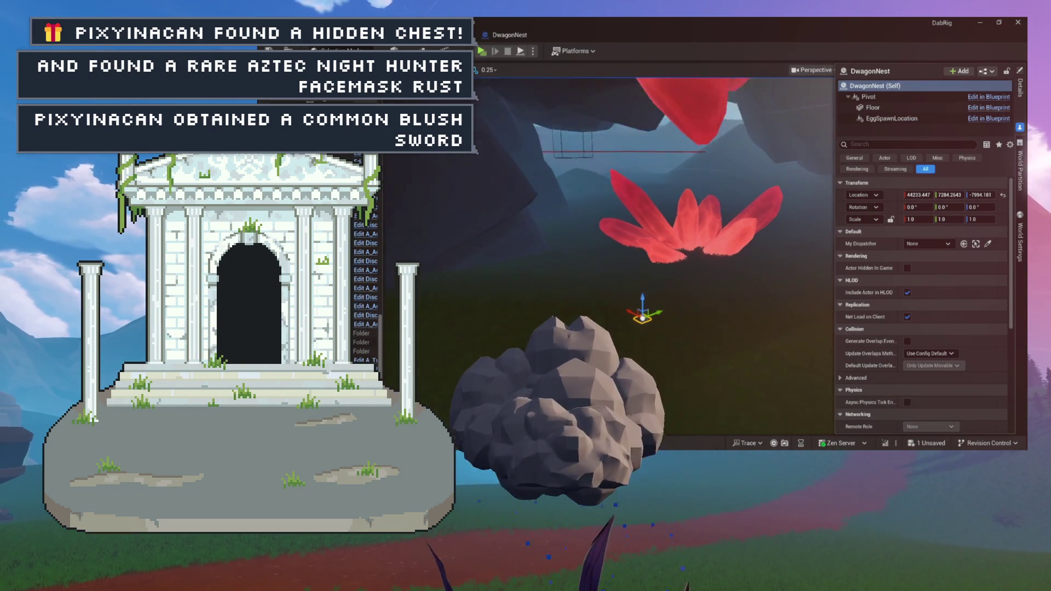
key(d)
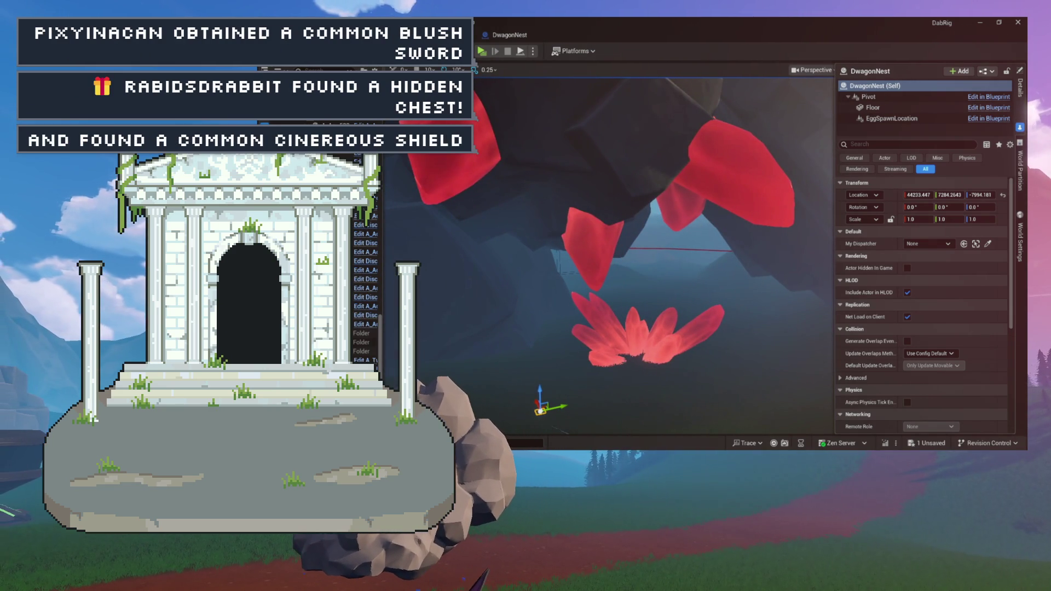
Widen the World Outliner and locate the CrimsonCrag discovery point.
drag(381, 144, 501, 144)
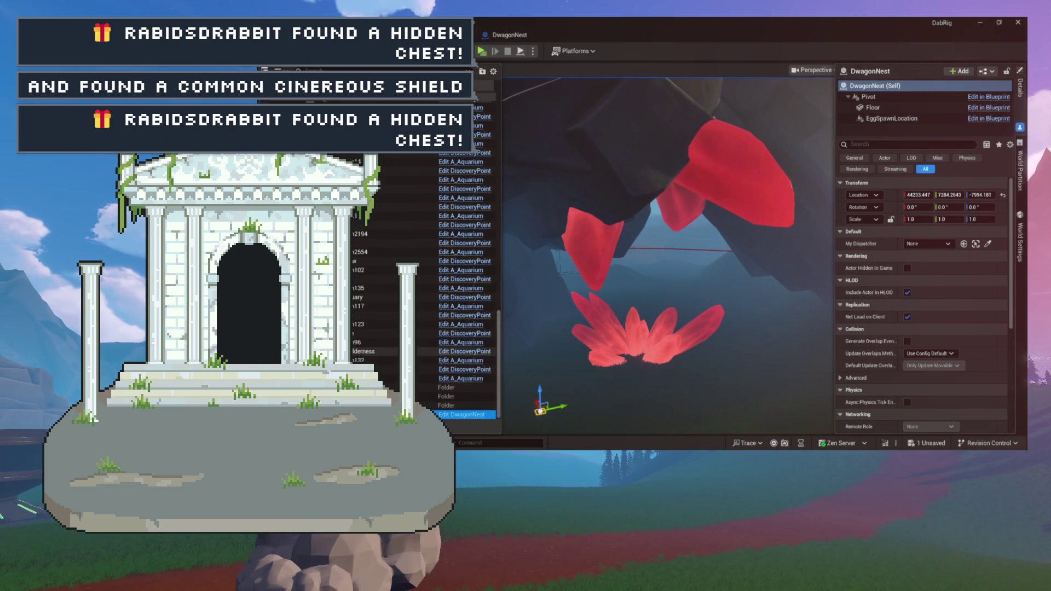
scroll(476, 176, down, 10)
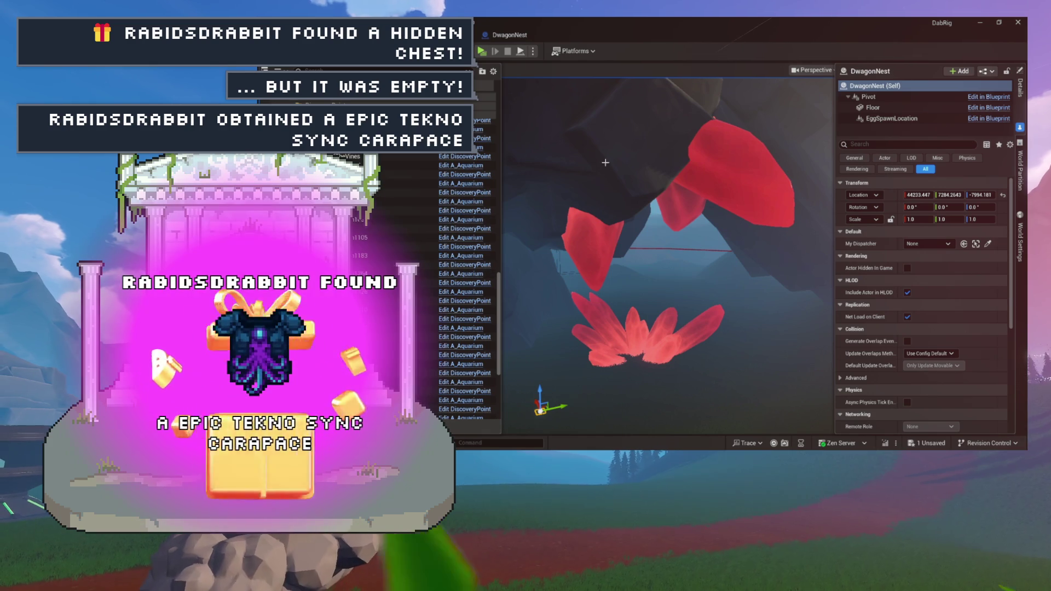
click(460, 273)
scroll(475, 175, up, 15)
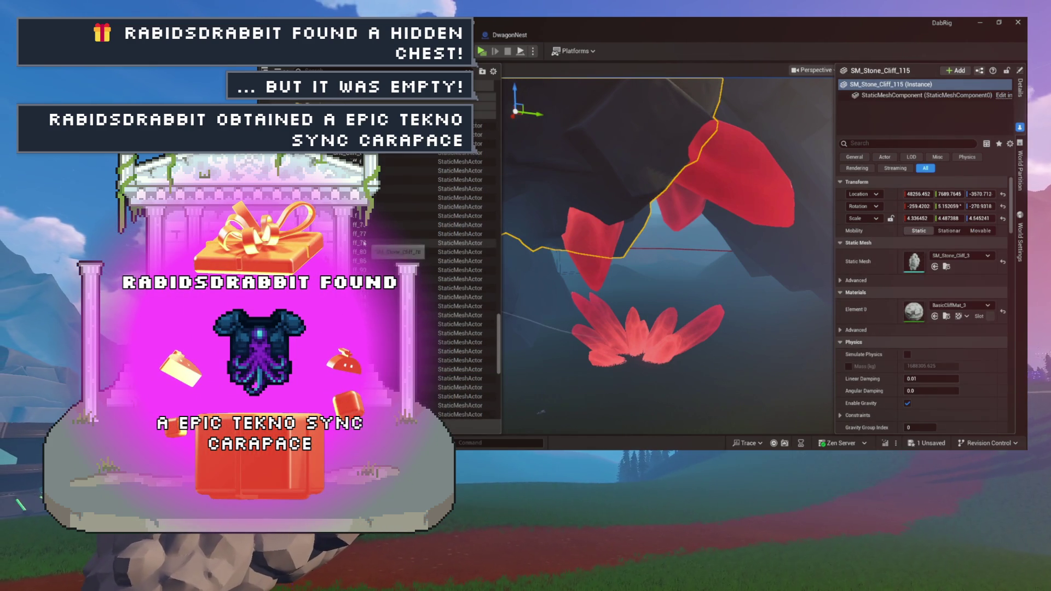
scroll(365, 239, up, 5)
scroll(364, 239, up, 3)
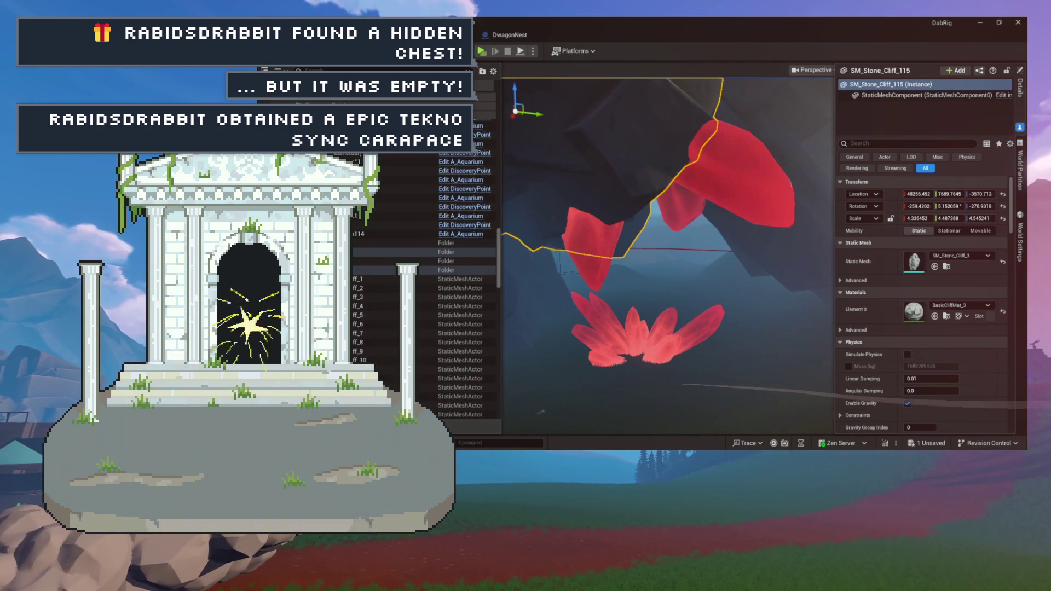
click(597, 219)
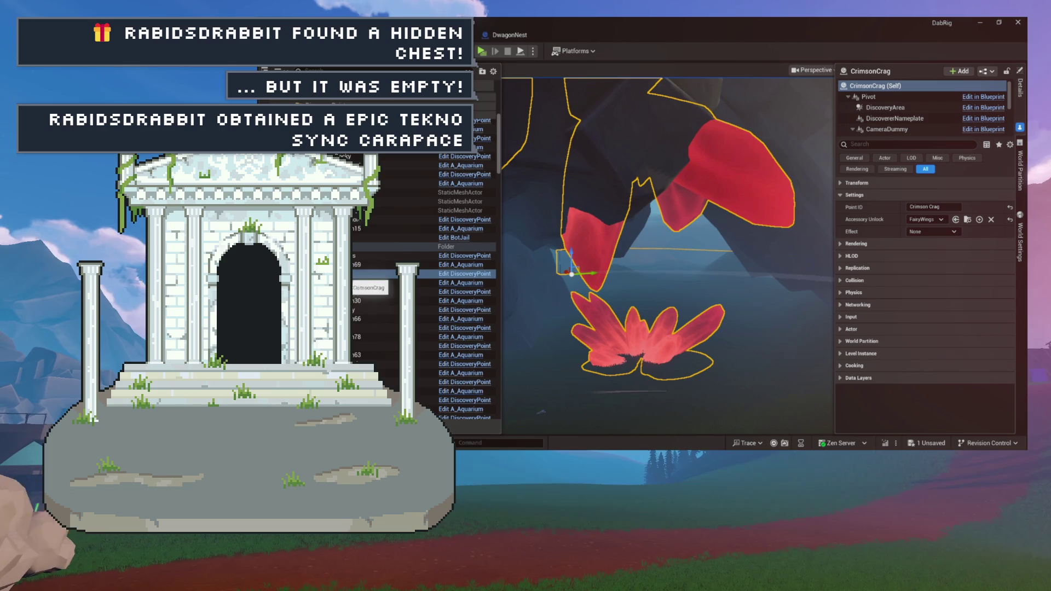
Parent the DwagonNest under CrimsonCrag, frame it, and lock its 0.25 scale proportions.
scroll(364, 239, up, 2)
scroll(365, 239, up, 2)
key(Escape)
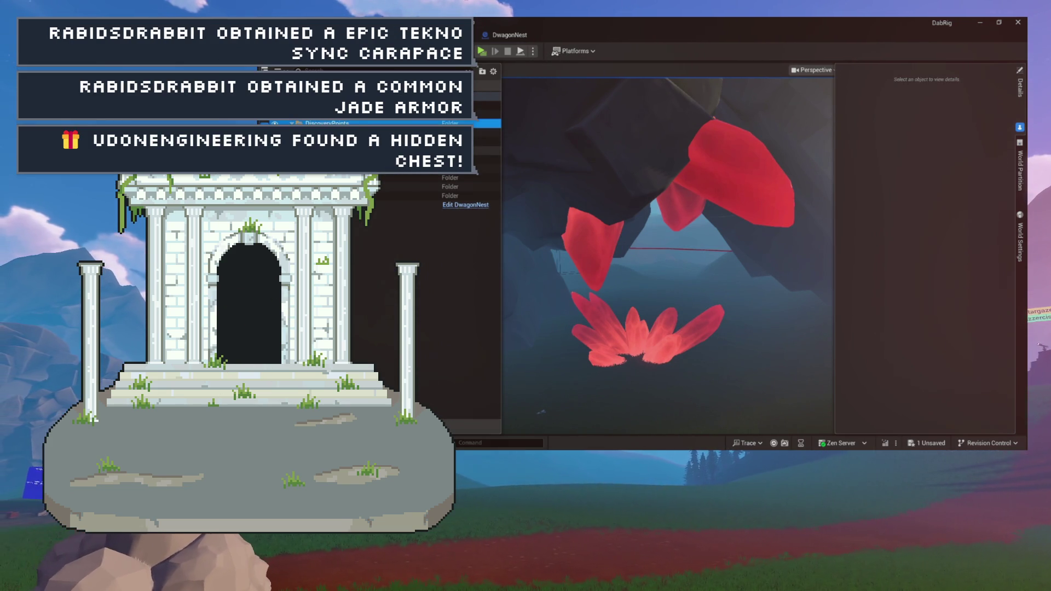
key(Right)
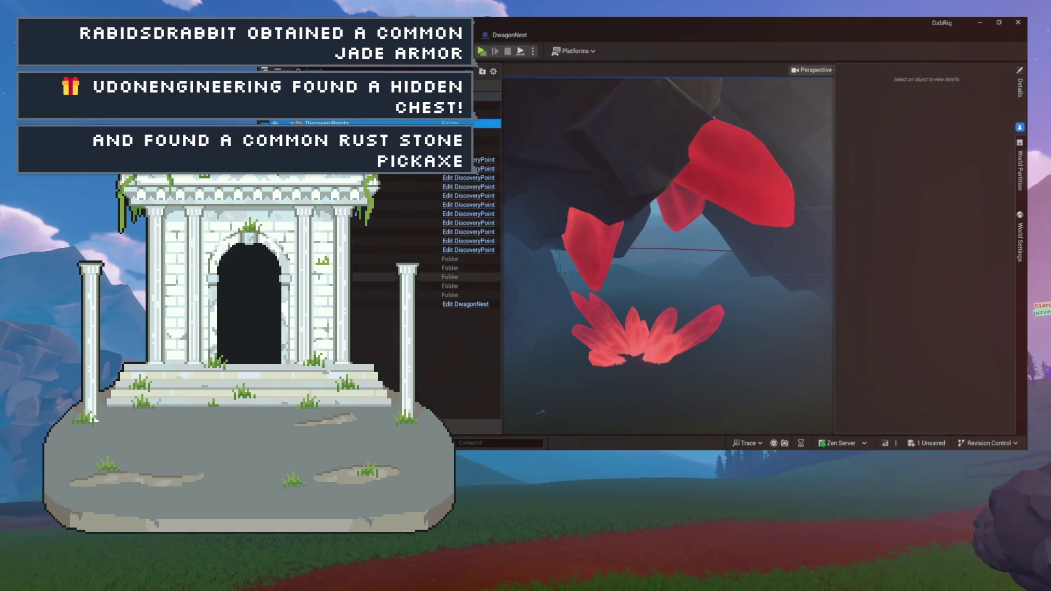
click(378, 304)
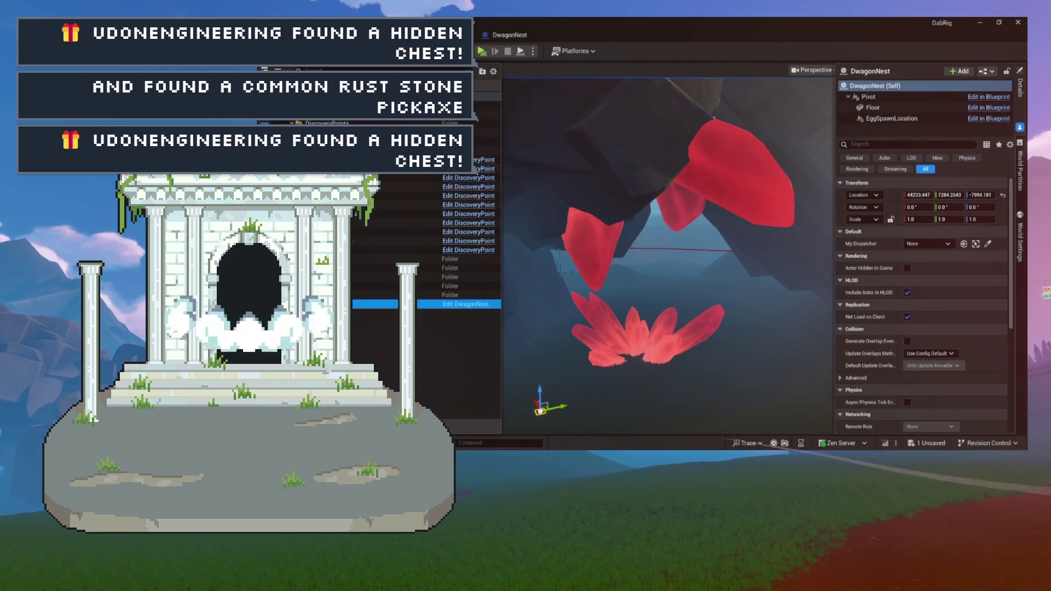
drag(378, 304, 416, 177)
key(f)
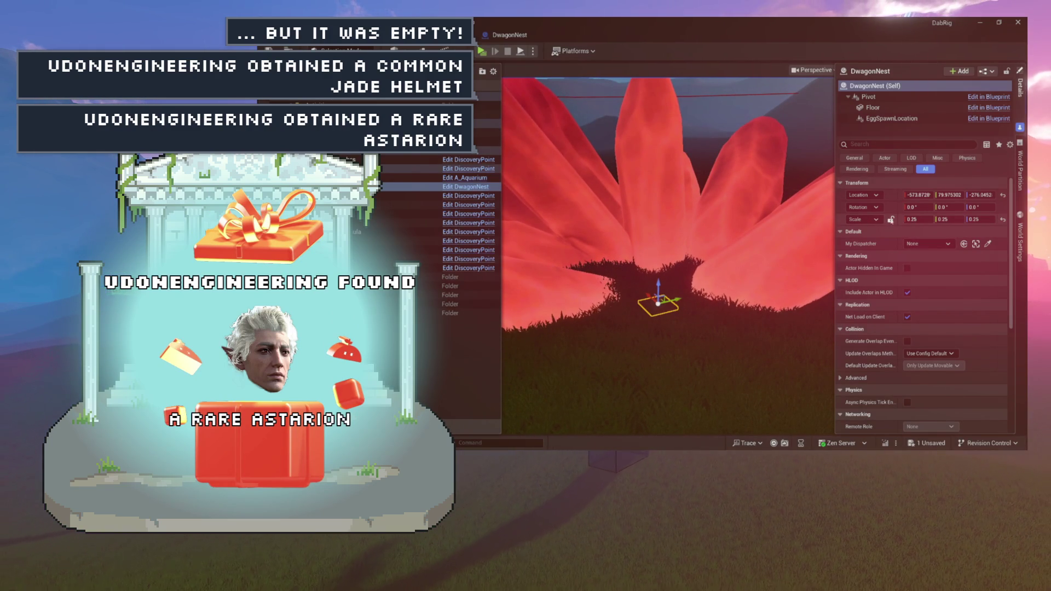
click(891, 220)
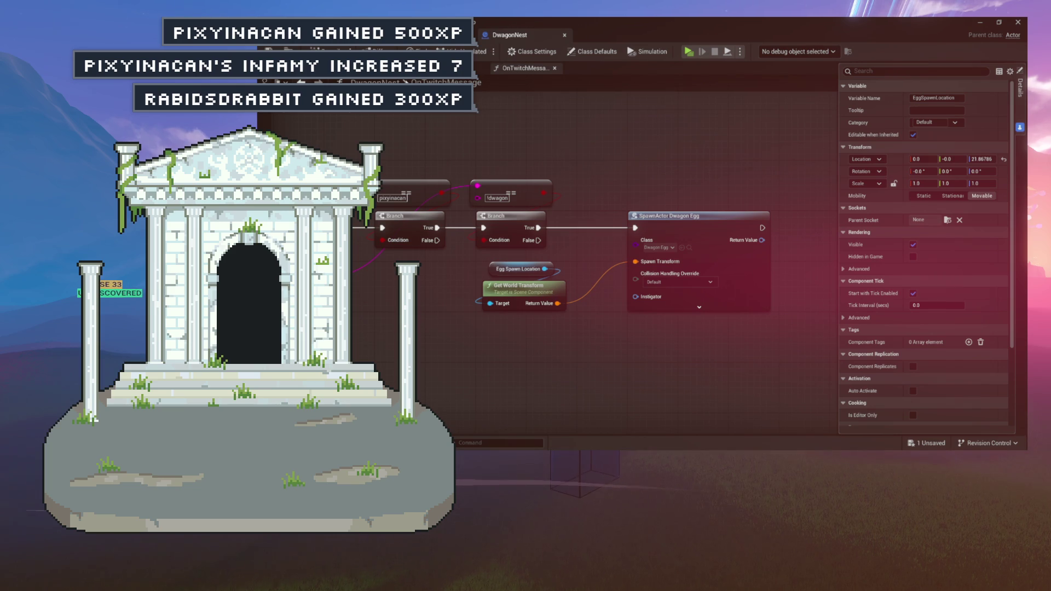
Tick Hidden in Game under Rendering for the nest's Floor component, then return to TheSource.
click(614, 269)
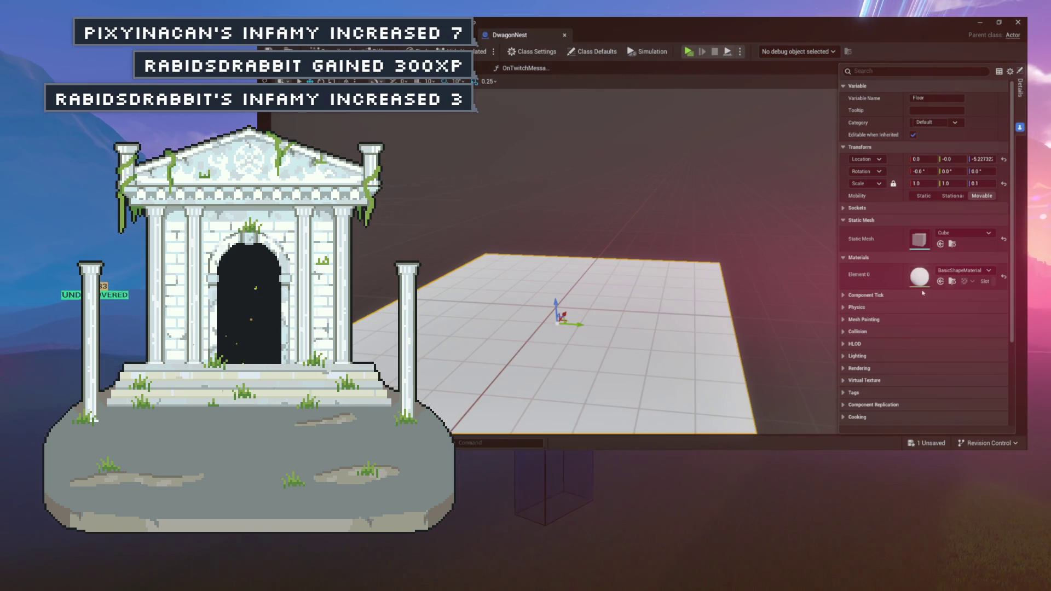
scroll(845, 301, down, 4)
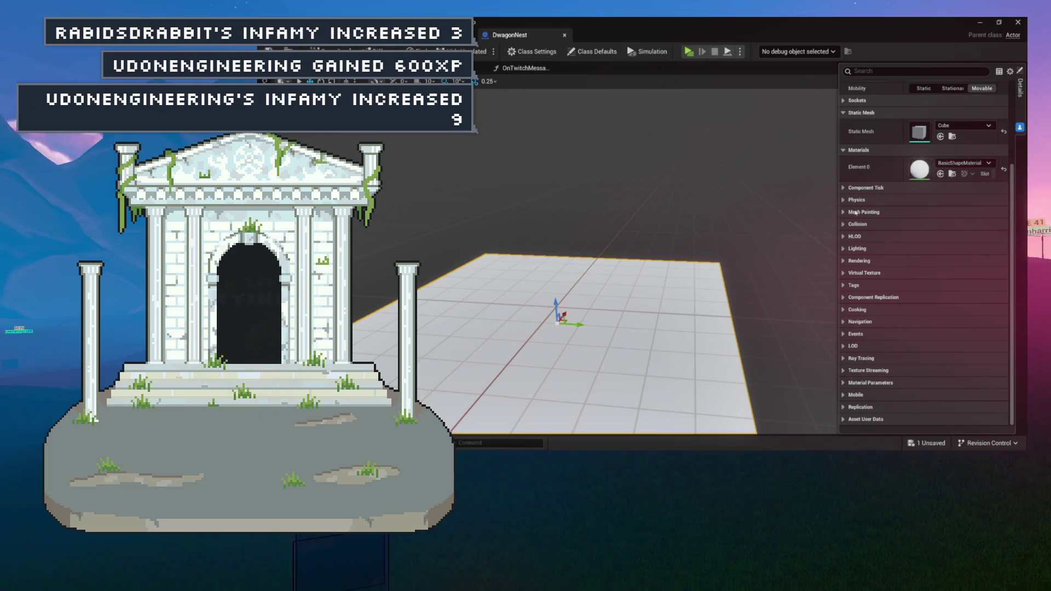
click(844, 225)
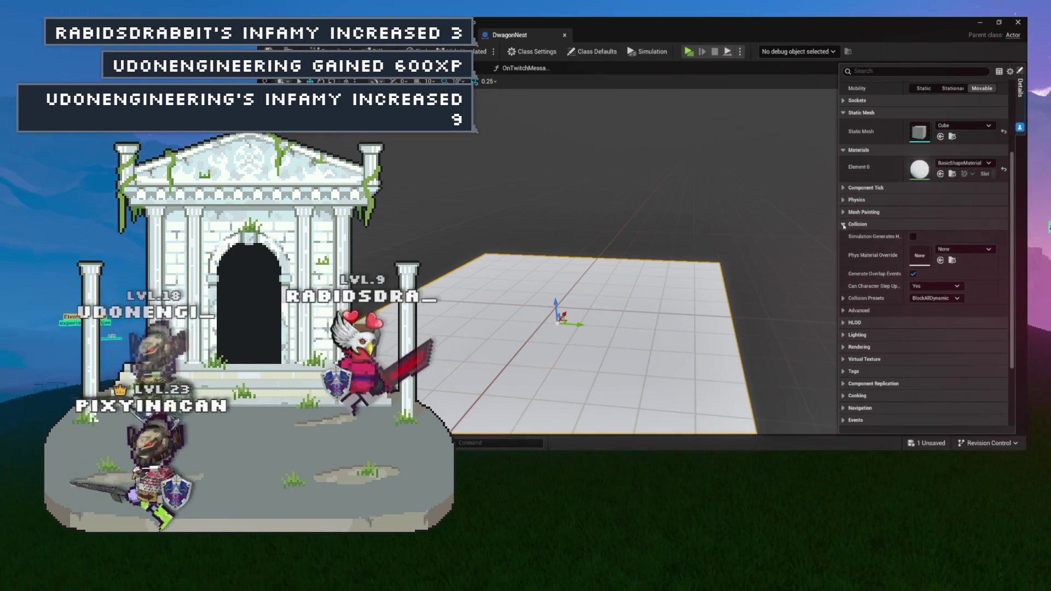
click(844, 225)
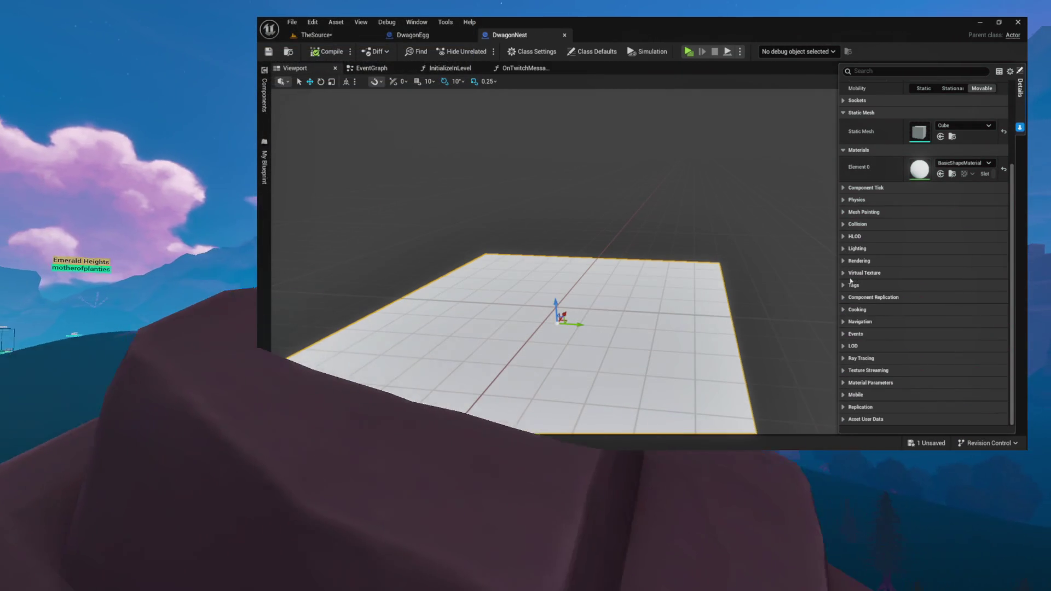
click(847, 262)
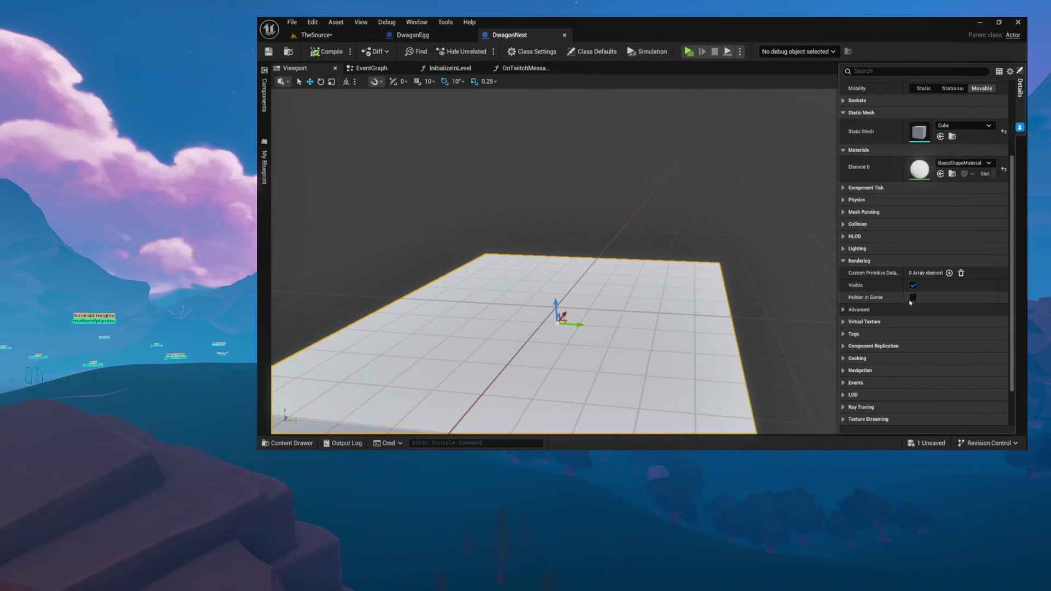
click(333, 37)
Focus the placed nest's EggSpawnLocation and drag it about 21.87 units up inside the flower.
key(f)
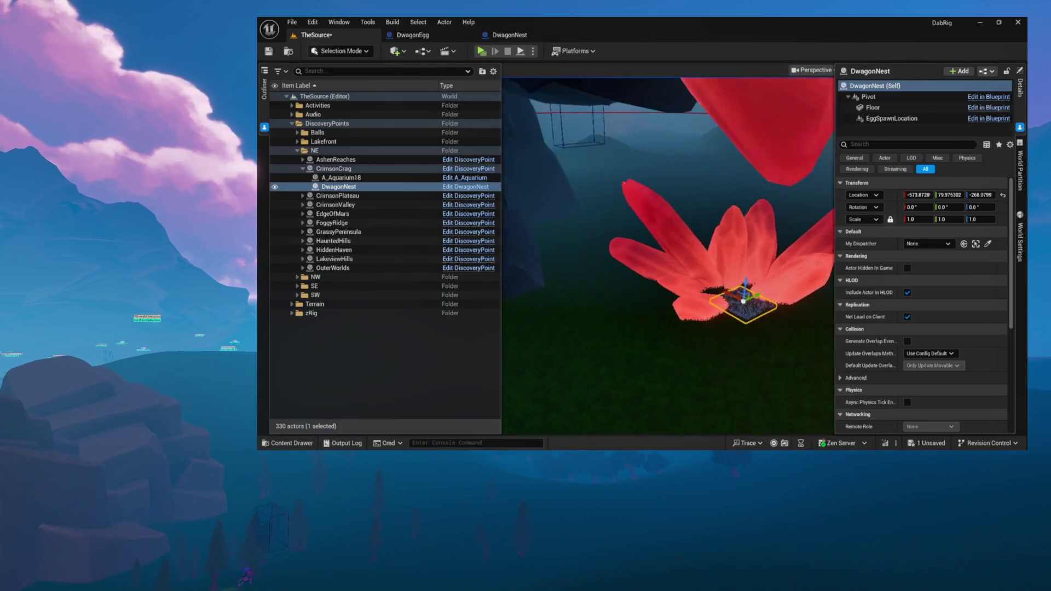
scroll(606, 186, up, 6)
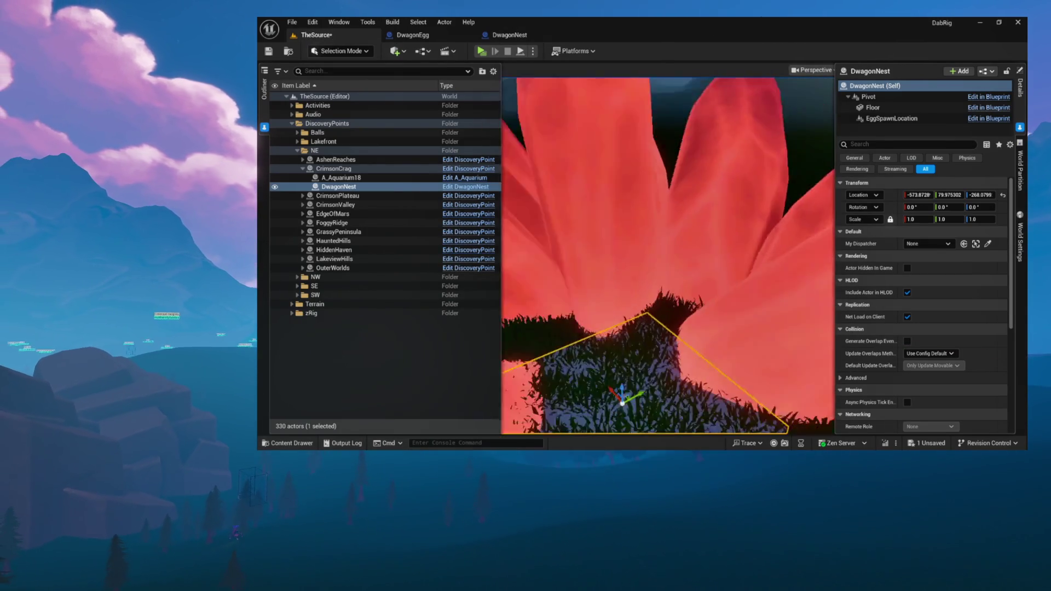
click(881, 119)
key(f)
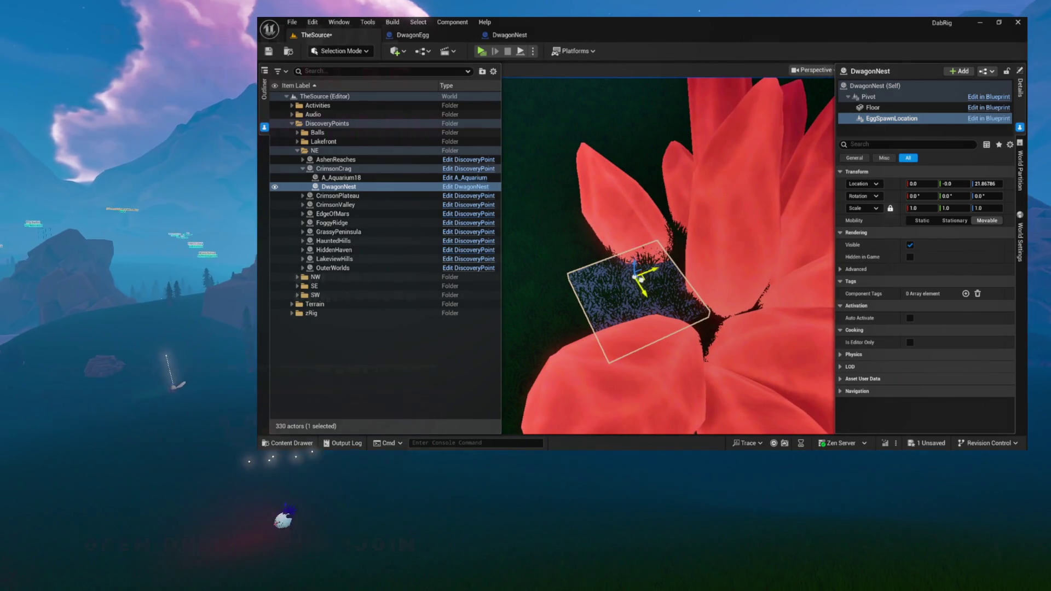
drag(636, 277, 617, 283)
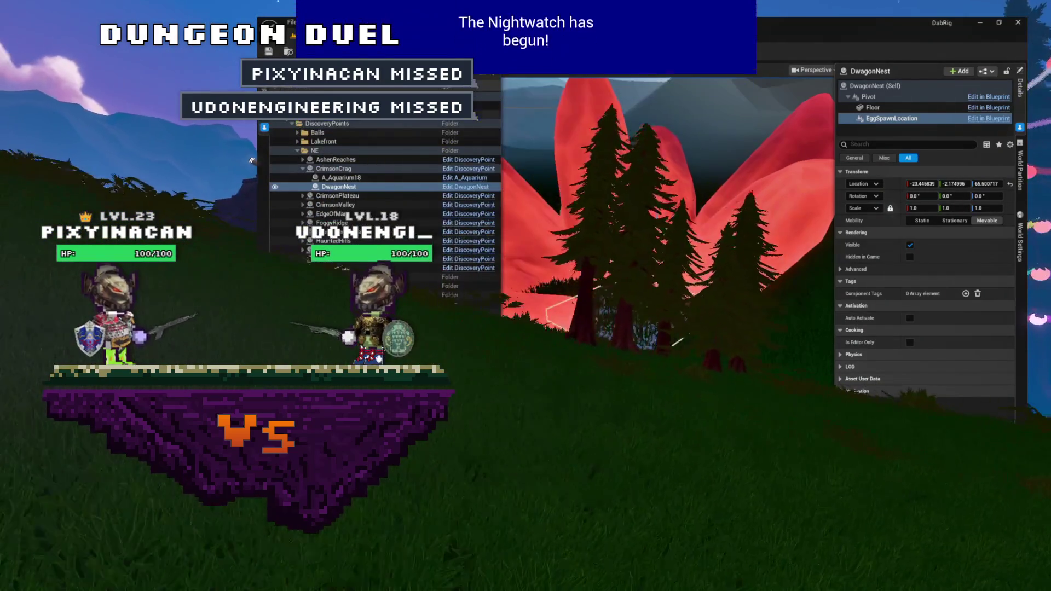
mouse_move(582, 191)
mouse_down()
mouse_move(577, 165)
mouse_move(533, 173)
mouse_up()
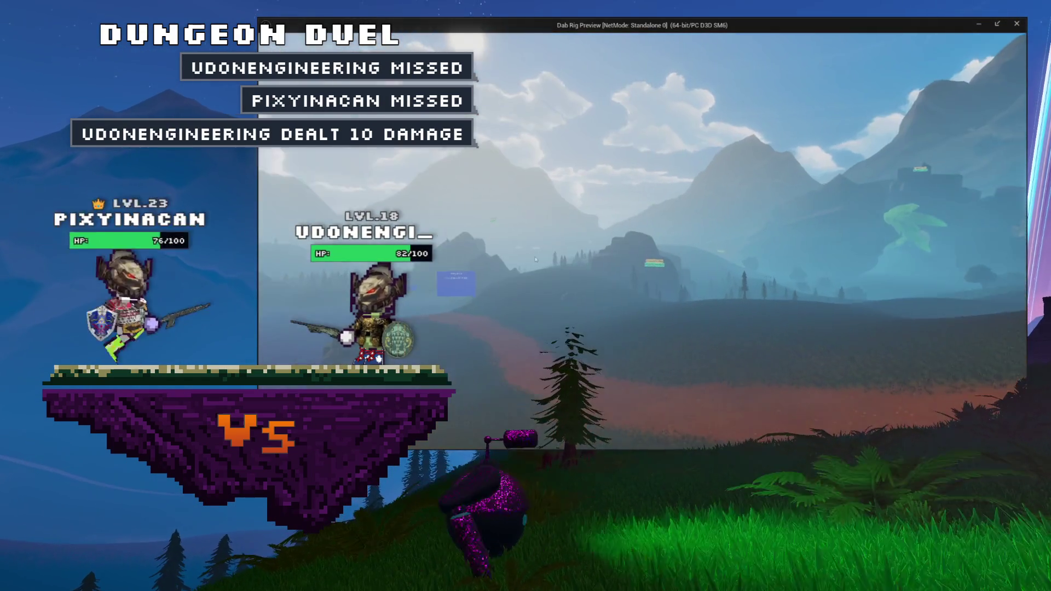
mouse_move(536, 259)
mouse_down()
mouse_move(488, 268)
mouse_move(530, 276)
mouse_up()
key(w)
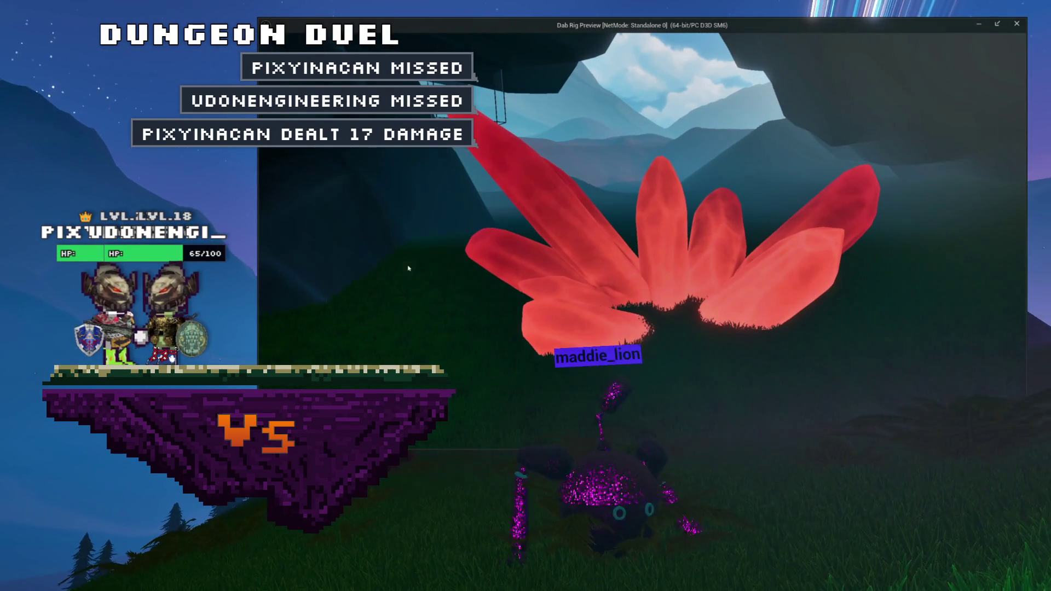
key(d)
key(s)
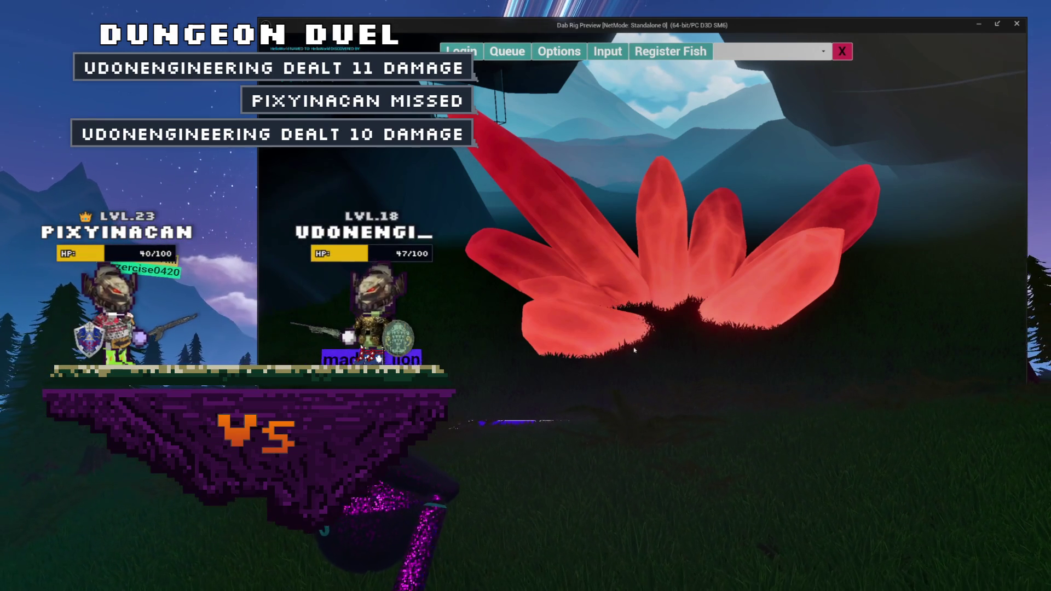
key(w)
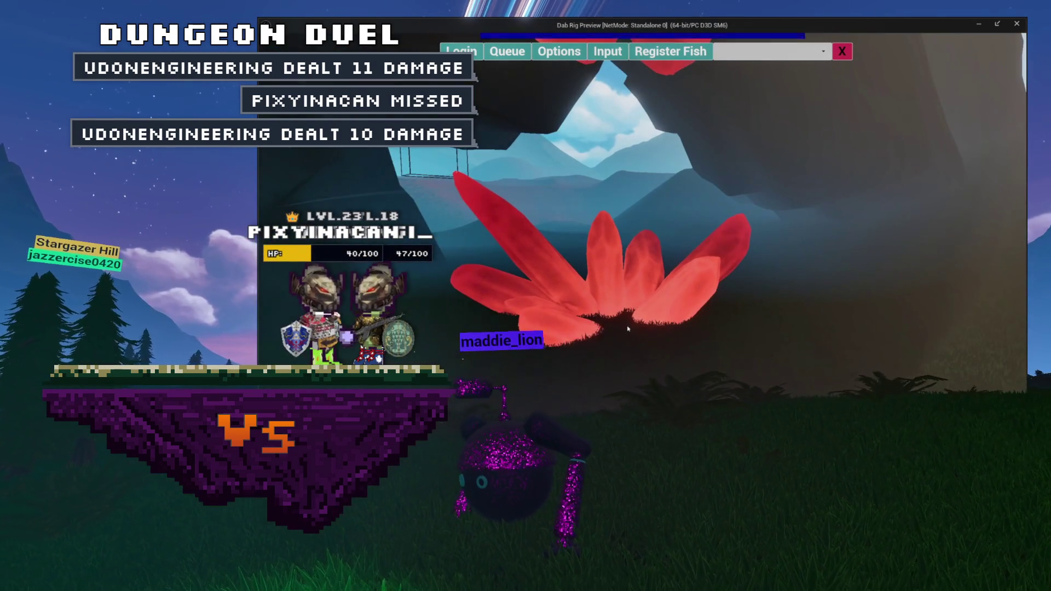
key(Escape)
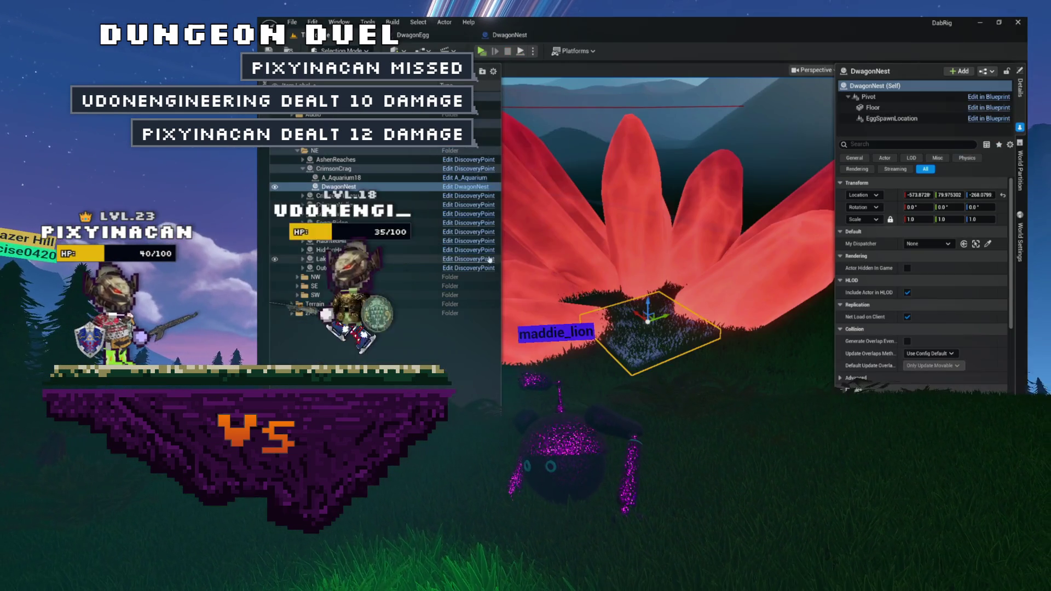
Set the nest's My Dispatcher to A_TwitchDispatcher and start a Play test.
click(923, 245)
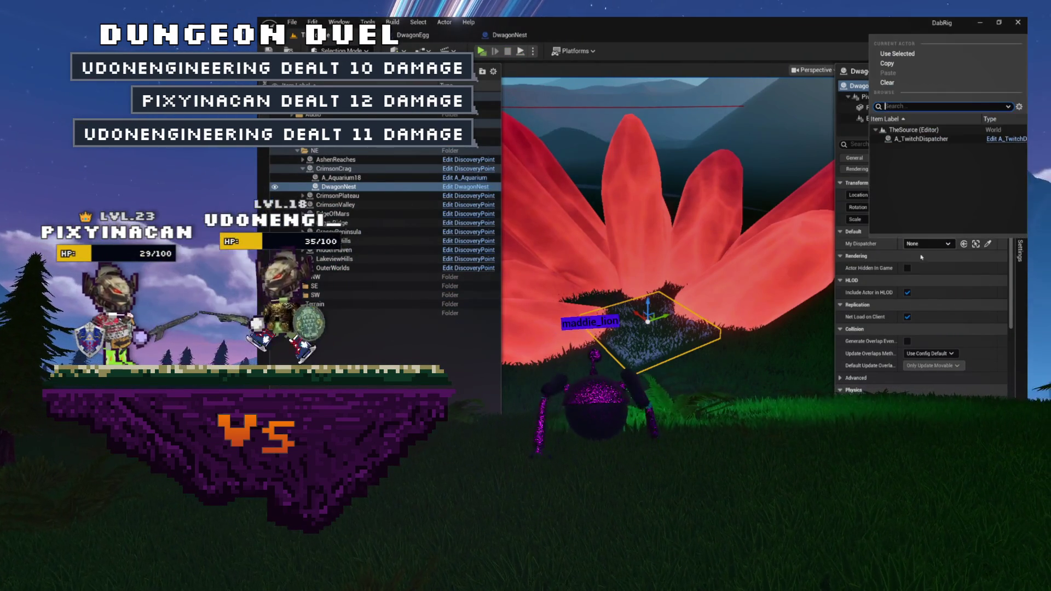
click(911, 140)
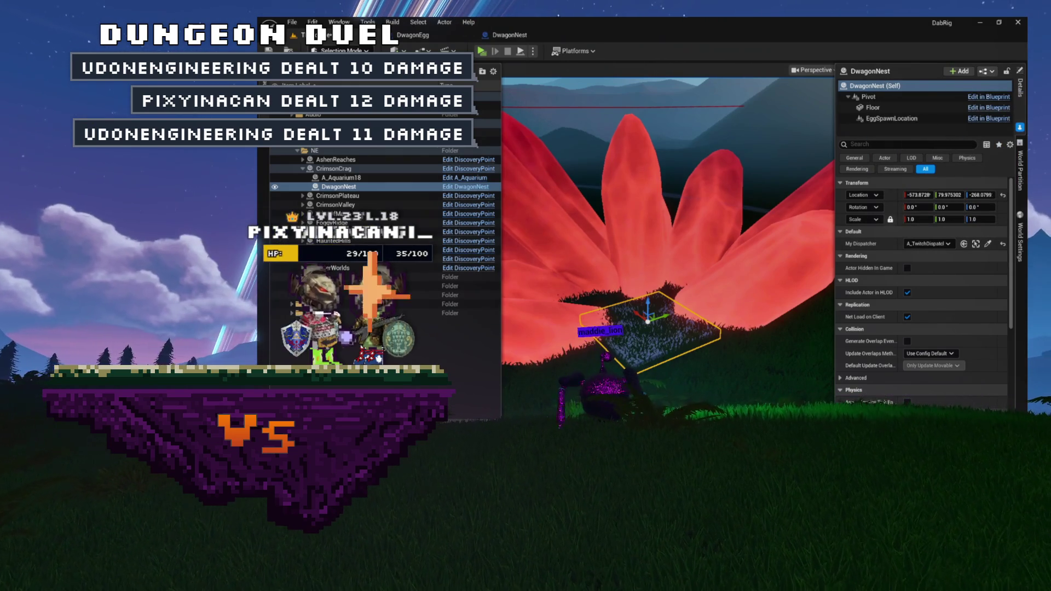
click(482, 51)
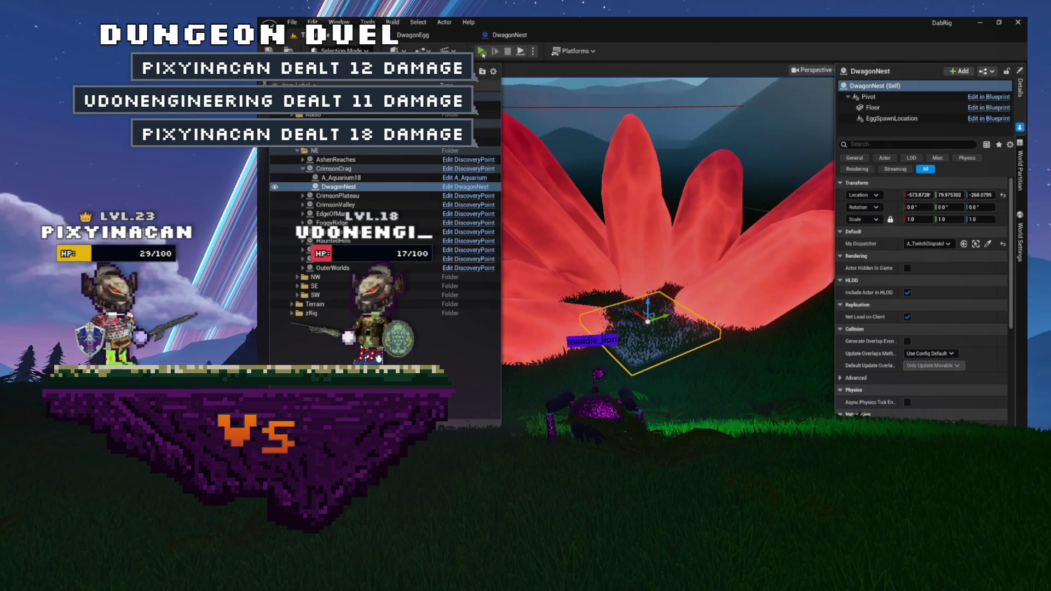
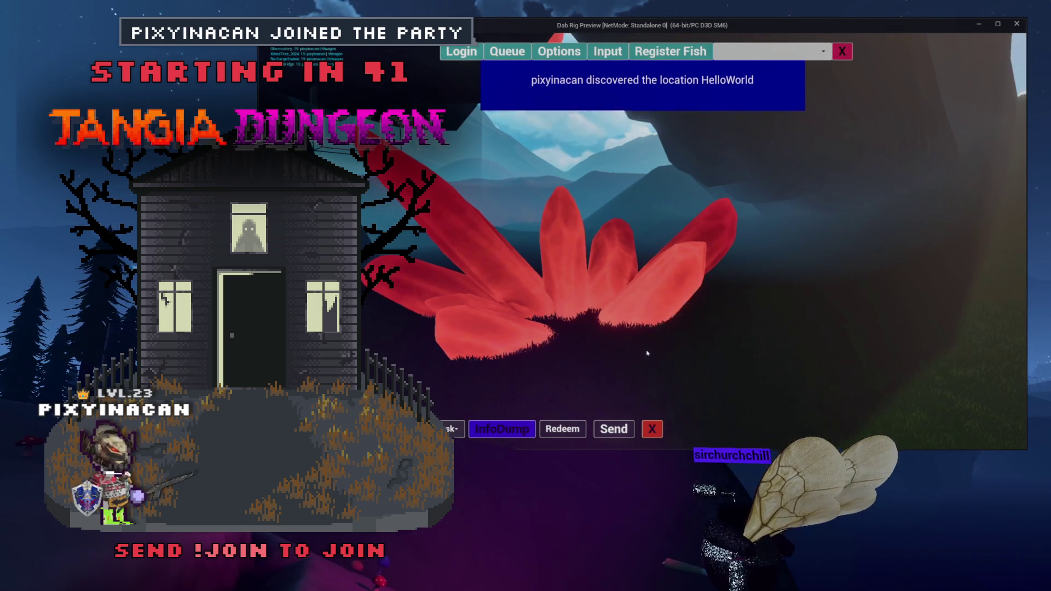
Stop the running preview and open the DwagonNest EventGraph with its Functions list visible.
key(Escape)
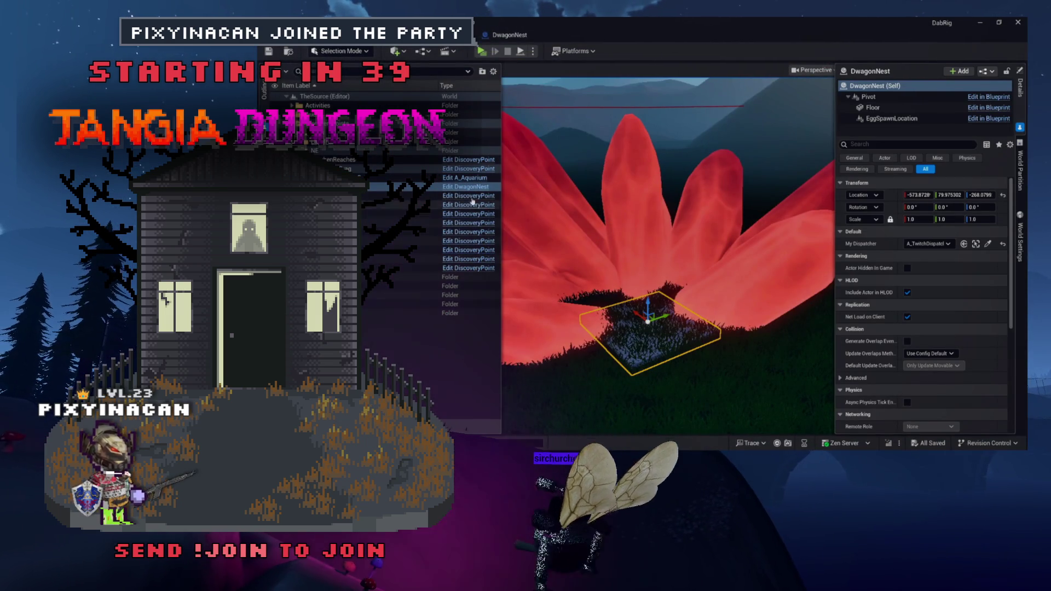
key(ctrl+e)
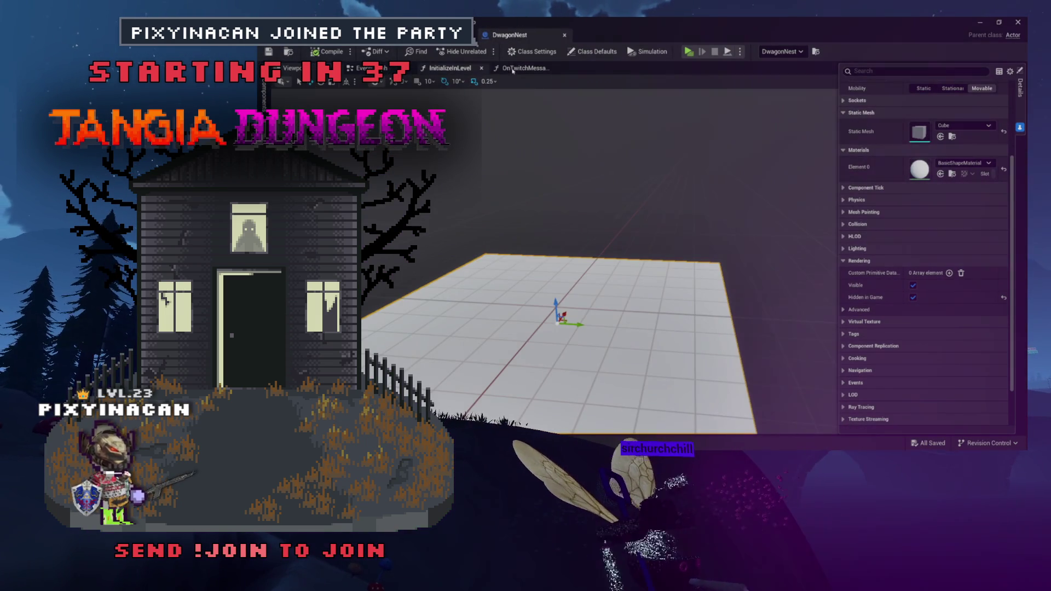
click(474, 69)
click(368, 68)
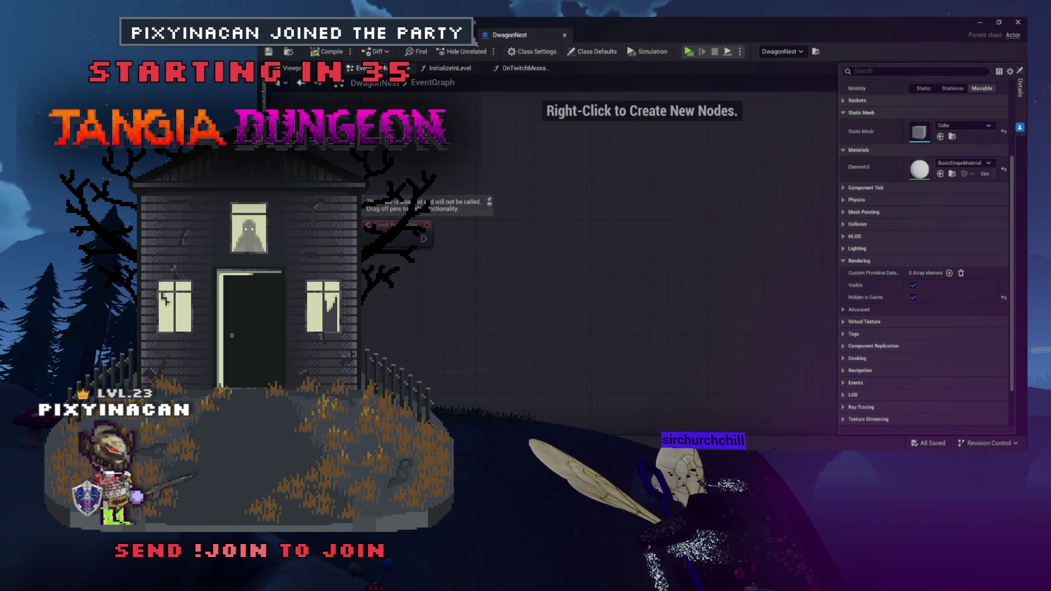
click(269, 99)
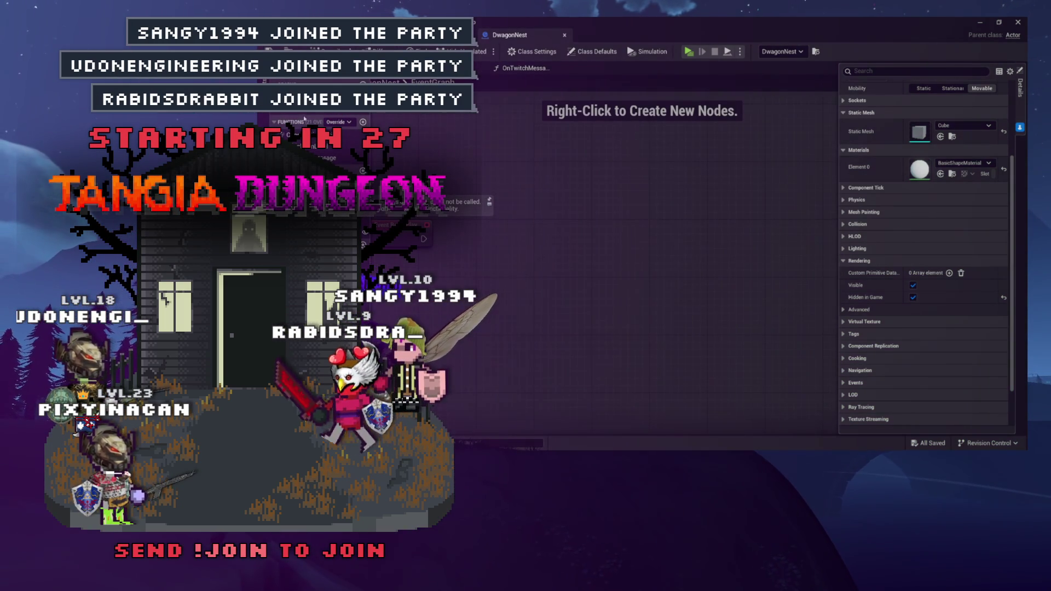
Place an Initialize in Level call beside the event, then return to the level editor.
drag(337, 158, 568, 184)
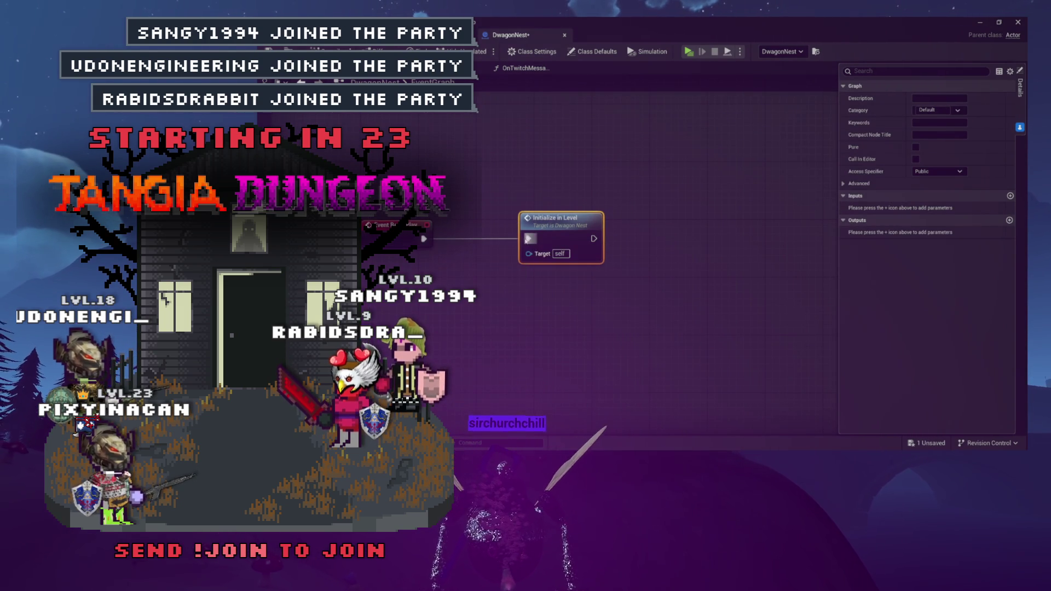
drag(545, 237, 516, 236)
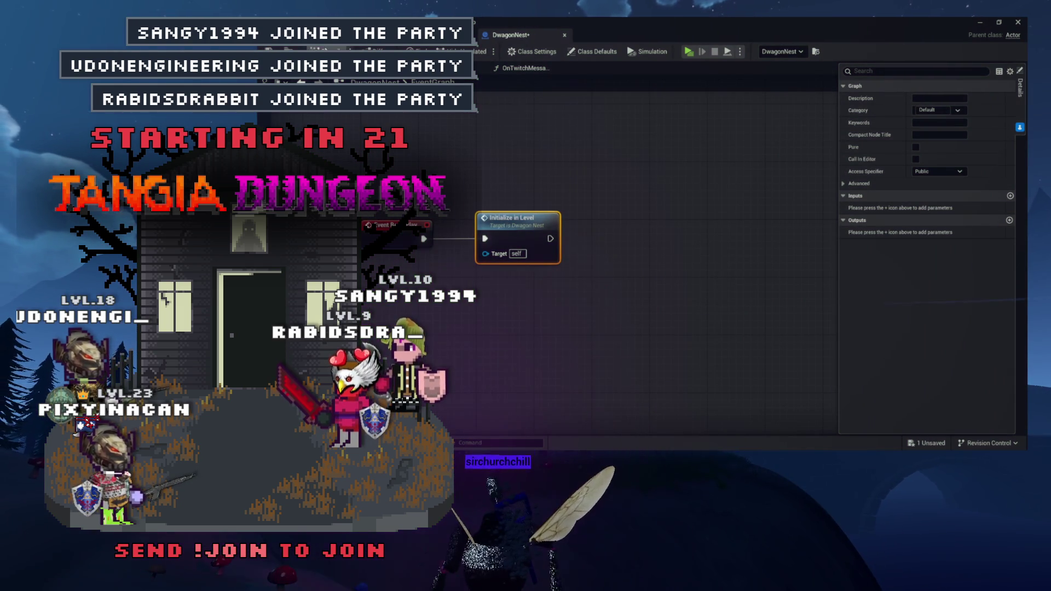
key(alt+Tab)
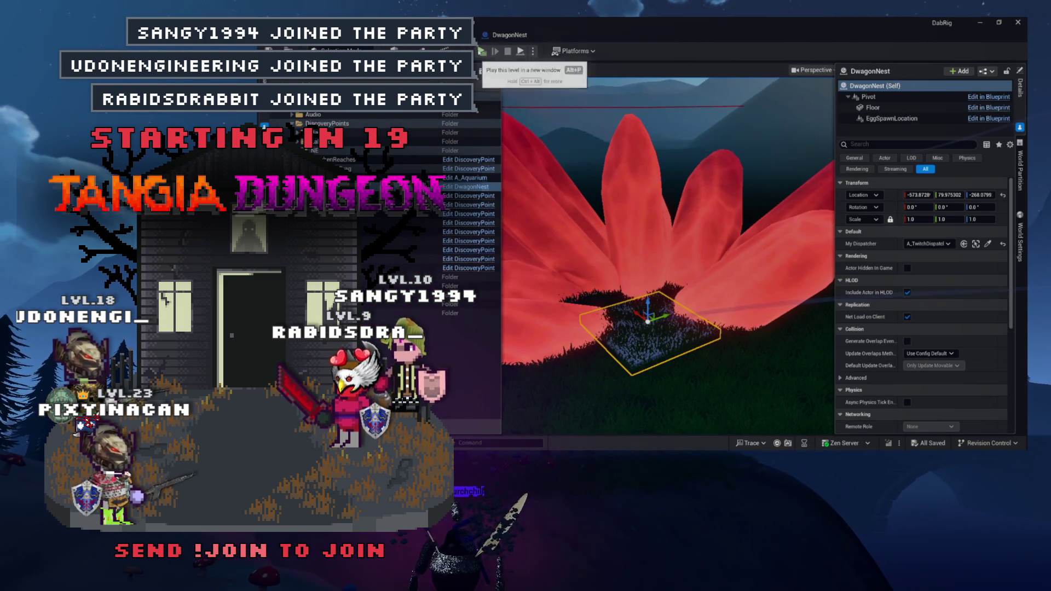
click(520, 51)
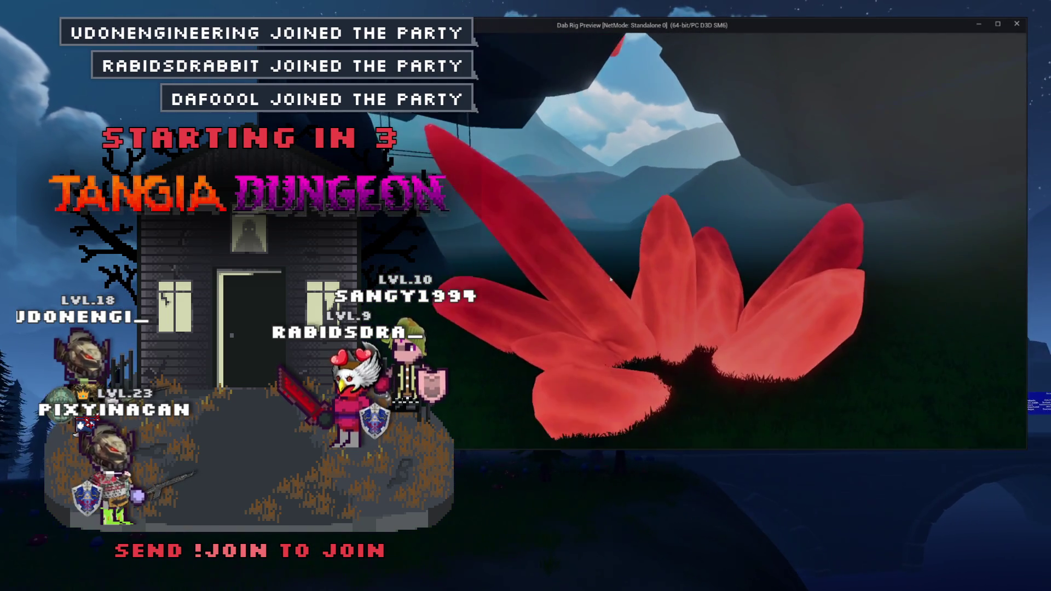
key(Tab)
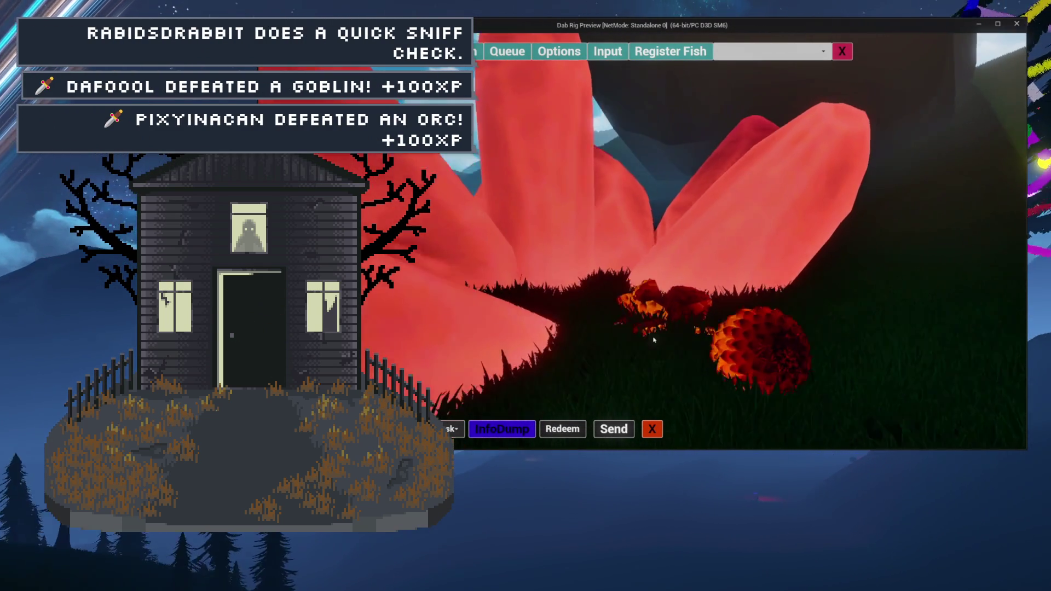
key(Escape)
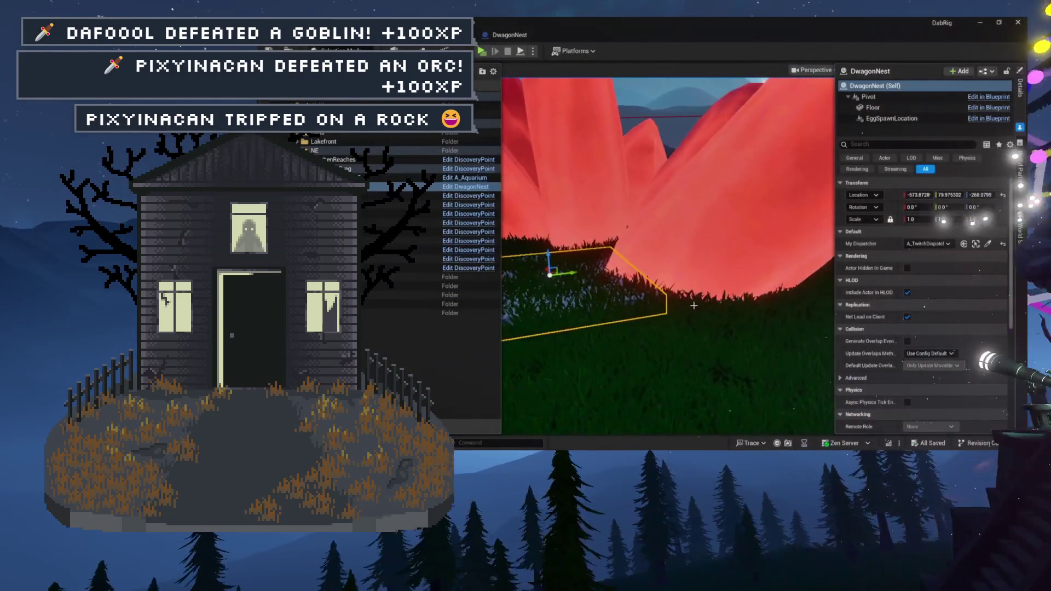
Lower EggSpawnLocation to Z 58.75, set its uniform scale to 2.0, and save the level.
click(893, 118)
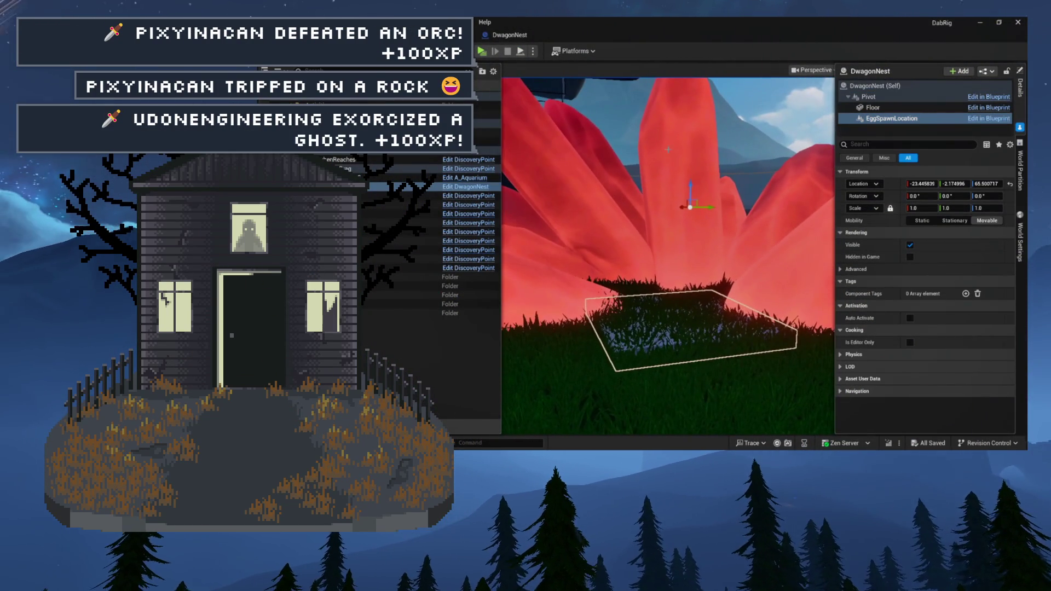
drag(691, 192, 690, 204)
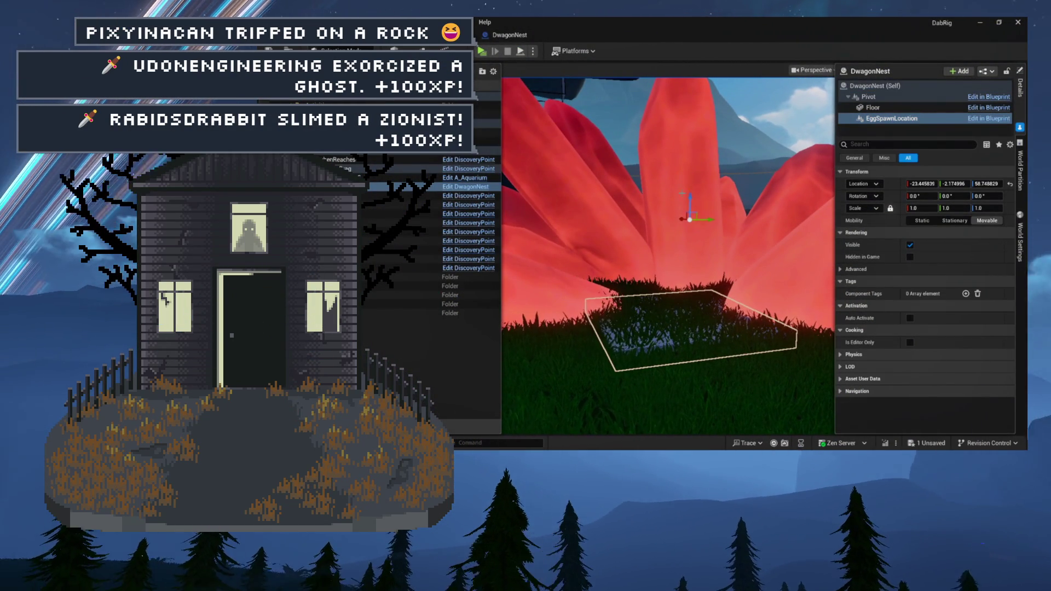
text(2)
key(Return)
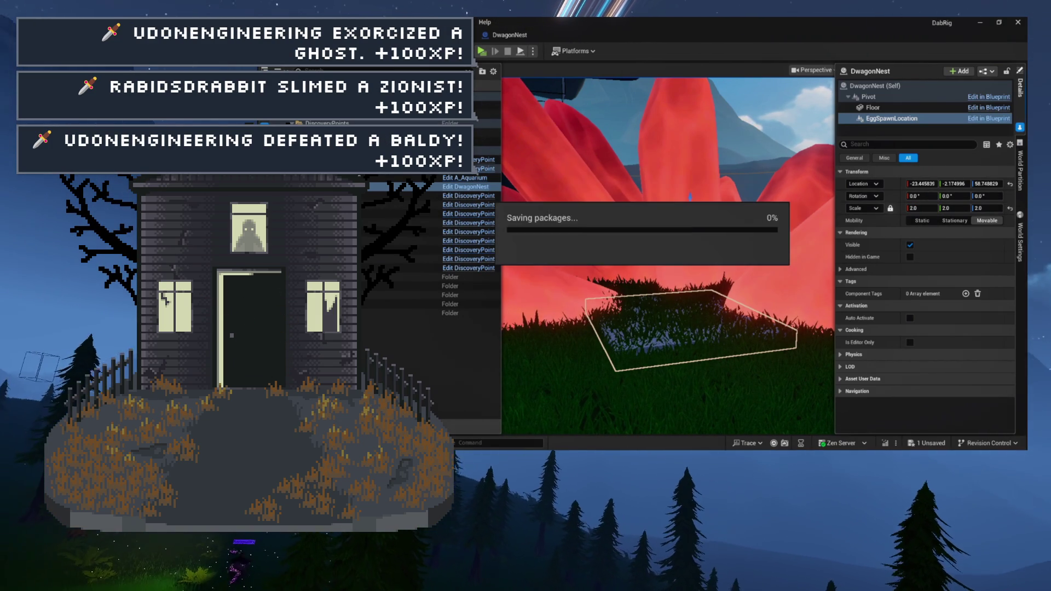
key(ctrl+s)
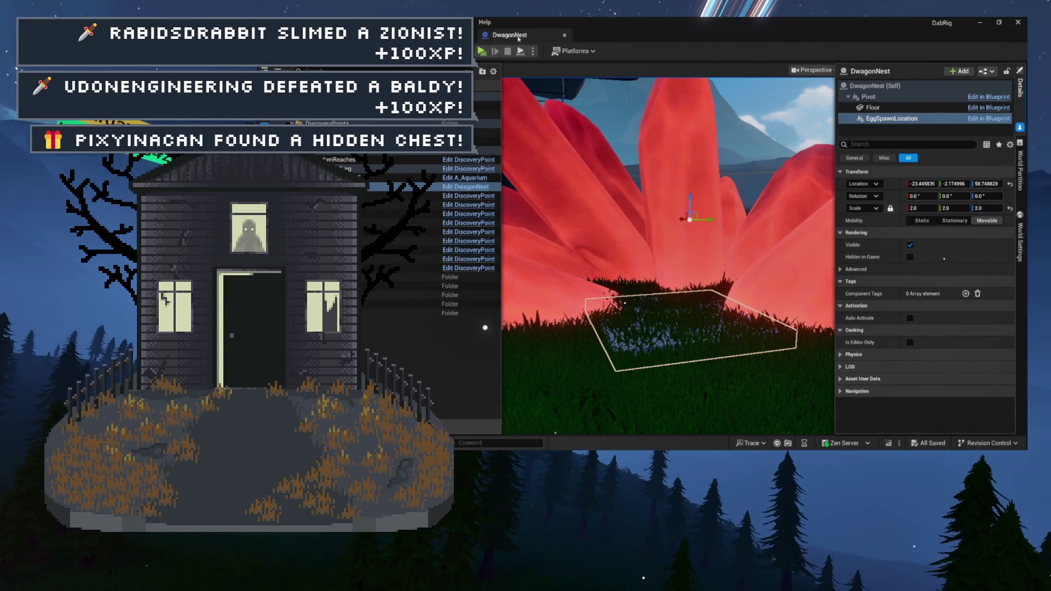
click(521, 38)
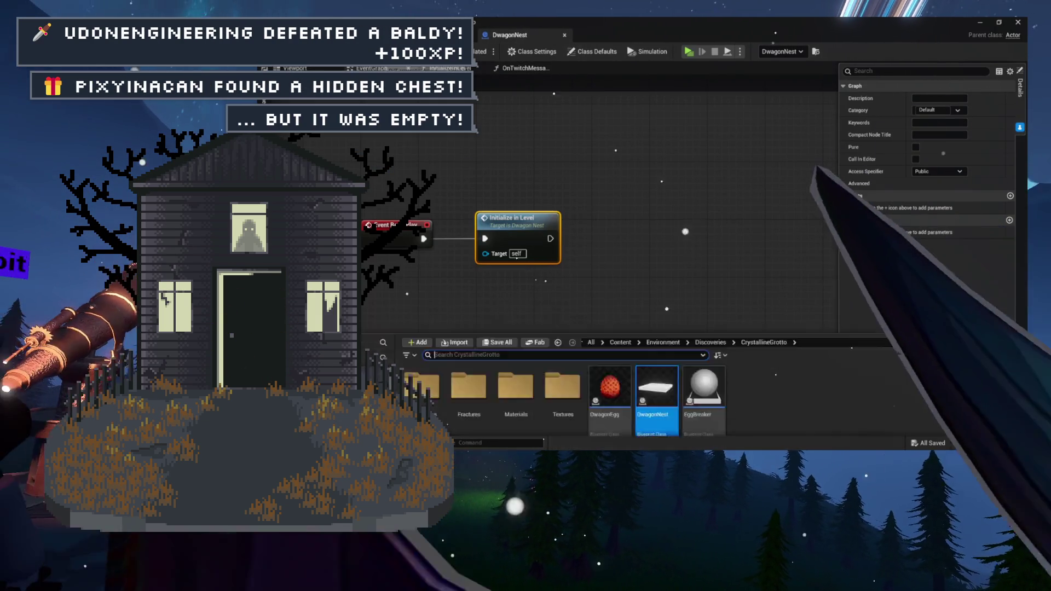
Open GC_Dragon_Egg_01 from the CrystallineGrotto Fractures folder, continuing without Dataflow.
key(ctrl+space)
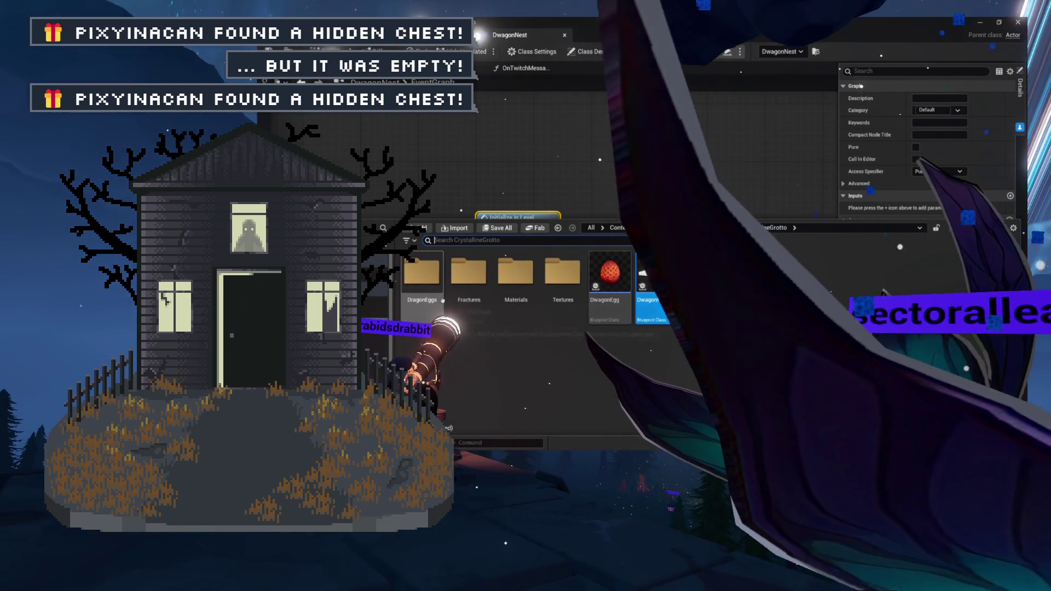
double_click(422, 271)
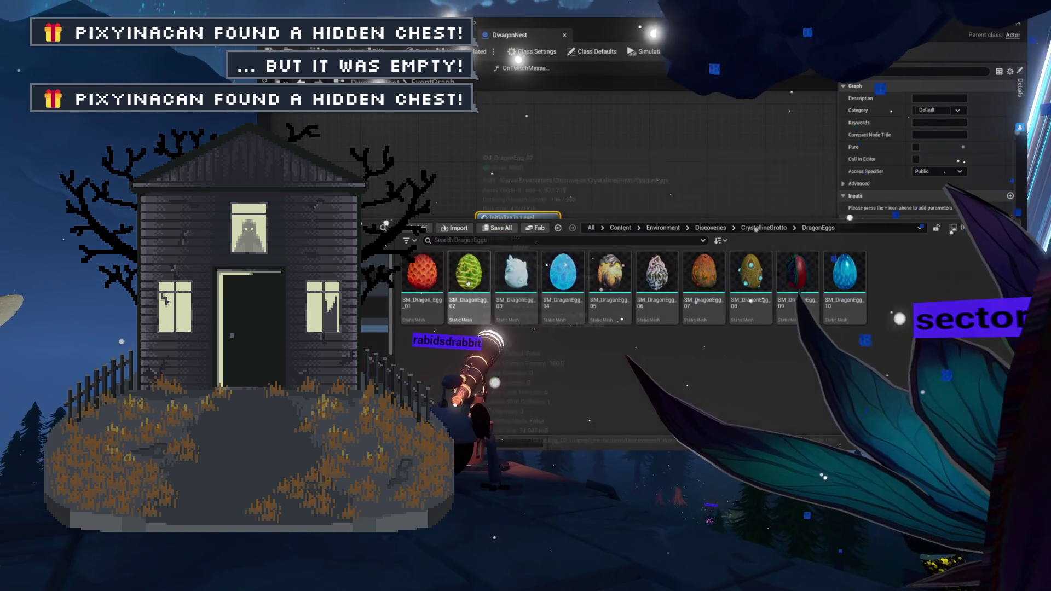
click(558, 228)
double_click(482, 293)
double_click(421, 272)
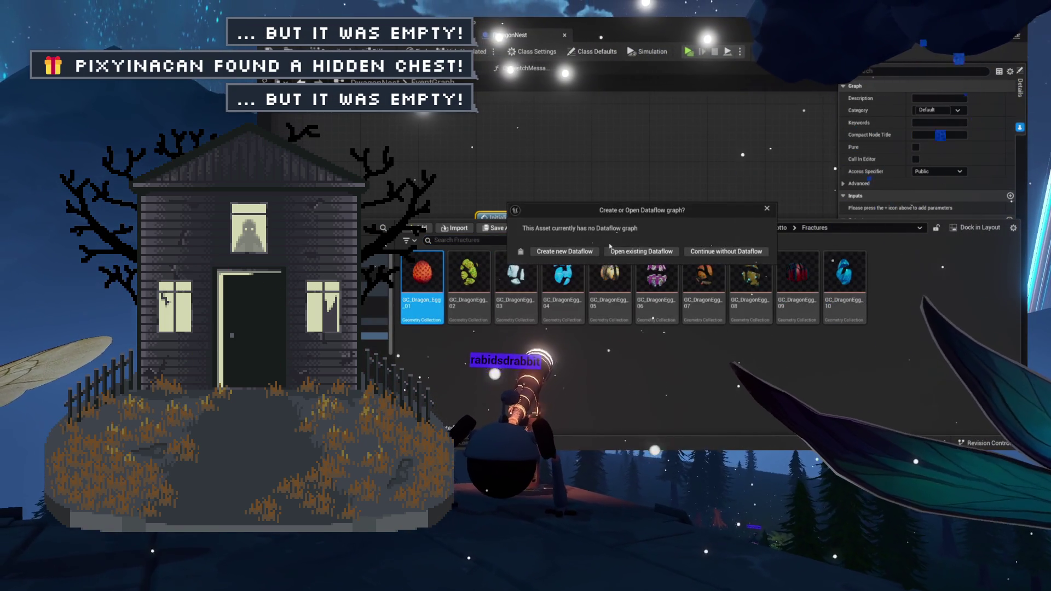
click(667, 253)
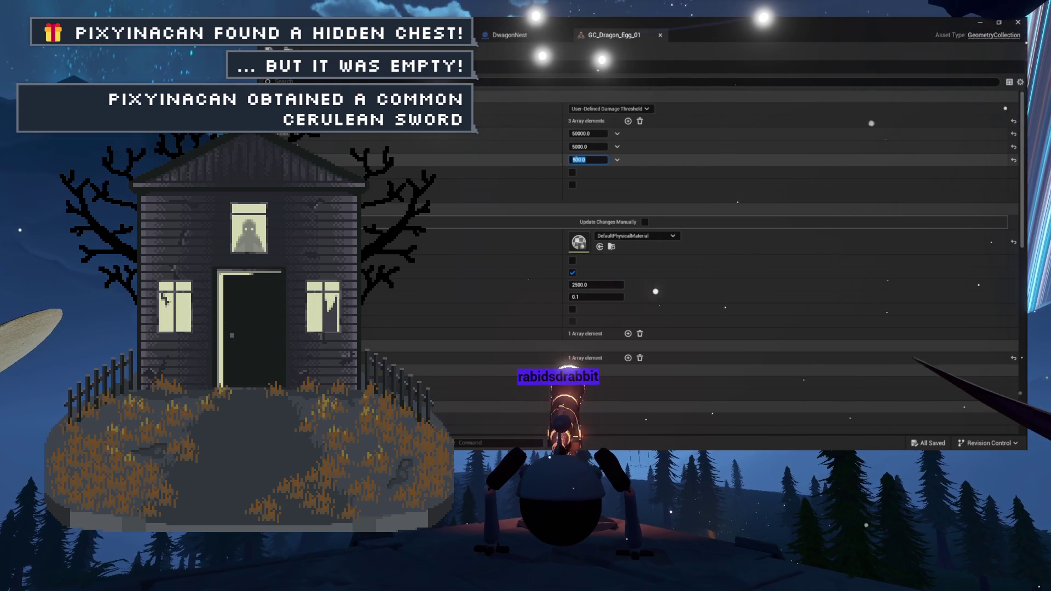
Set the Damage Threshold values to 100000, 10000 and 1000, save, and close the asset.
key(Return)
text(10)
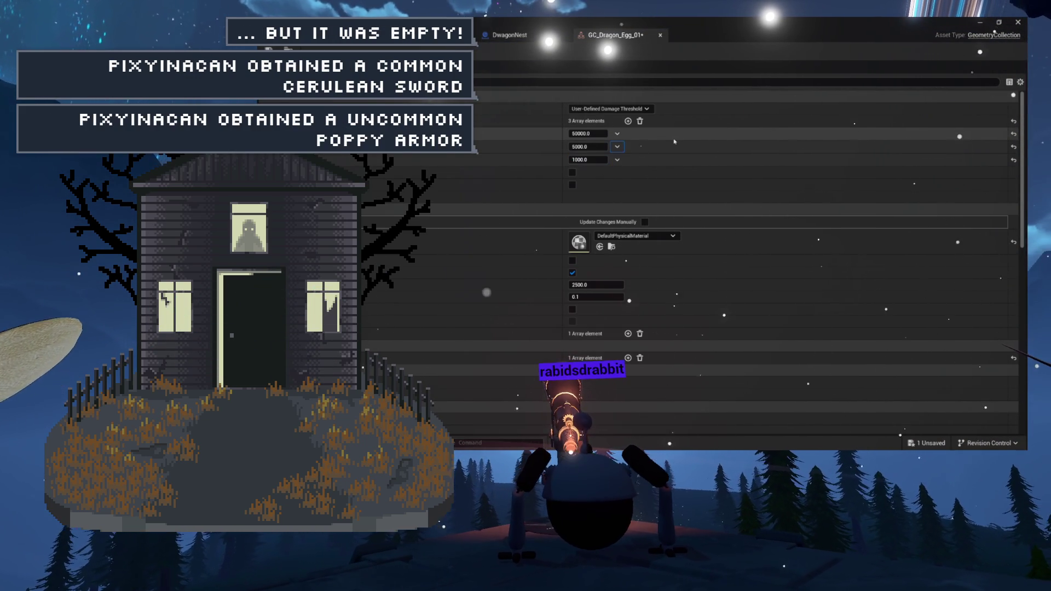
key(Return)
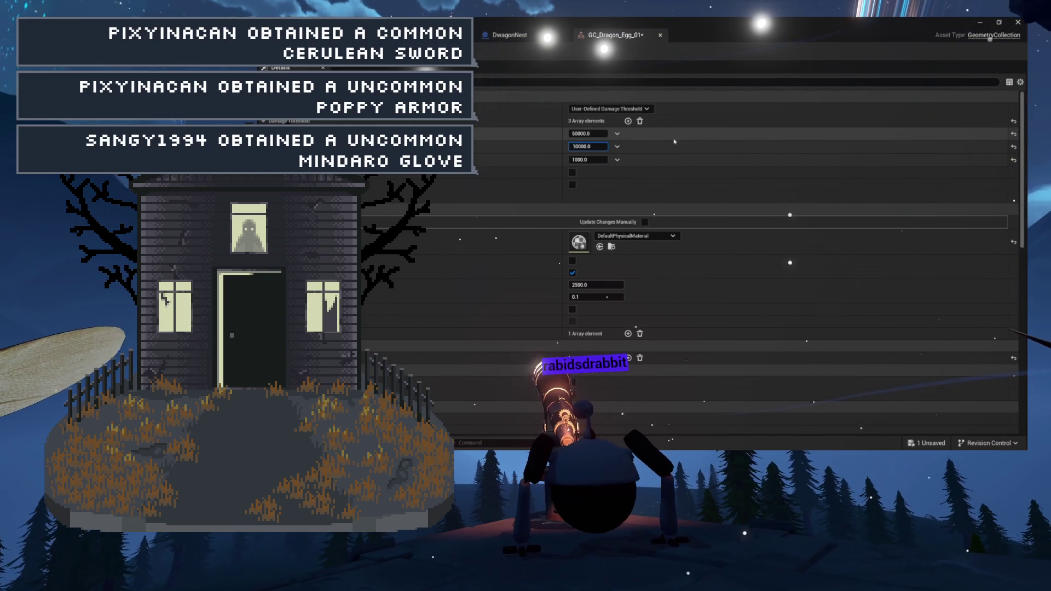
text(10)
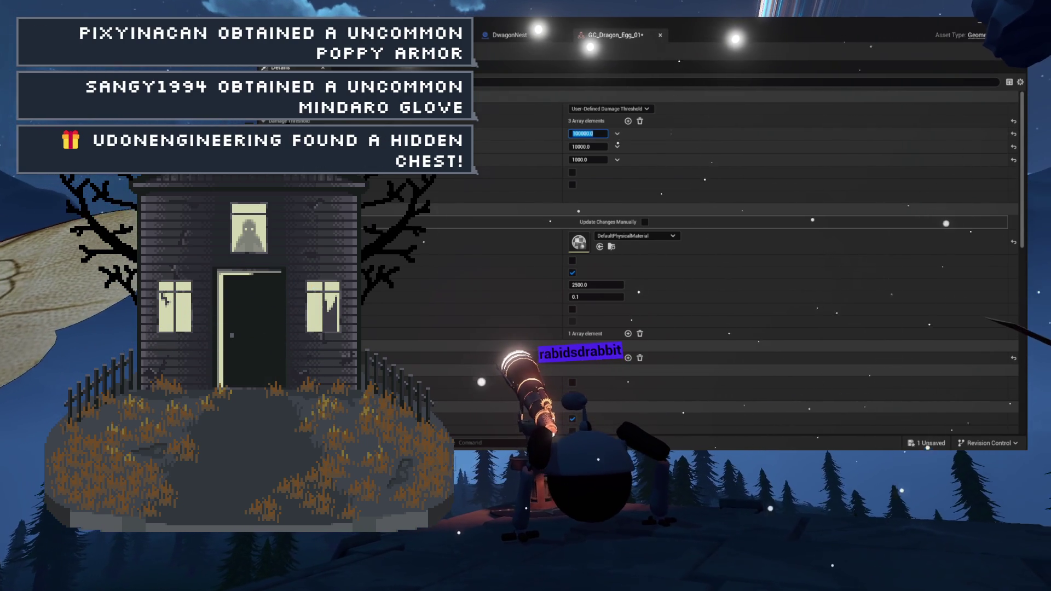
key(ctrl+s)
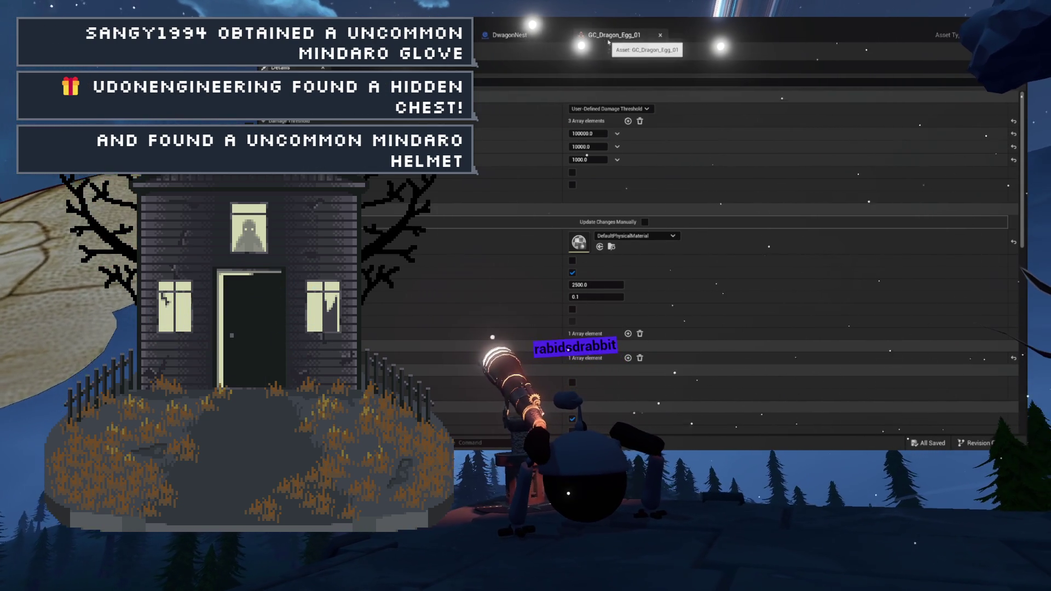
click(660, 35)
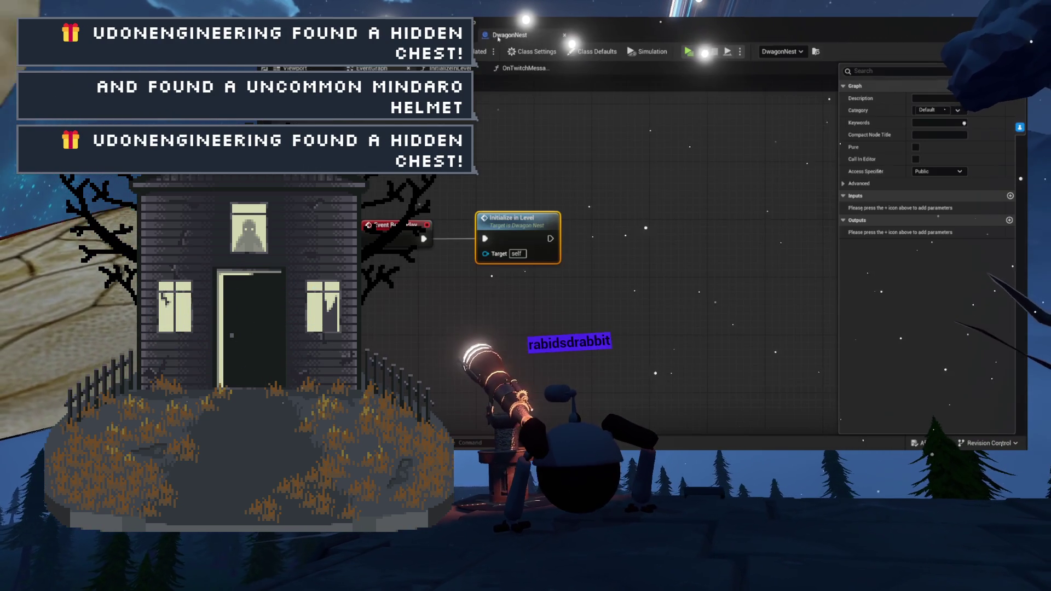
Close the DwagonNest blueprint editor and run a brief test play of the level.
click(565, 36)
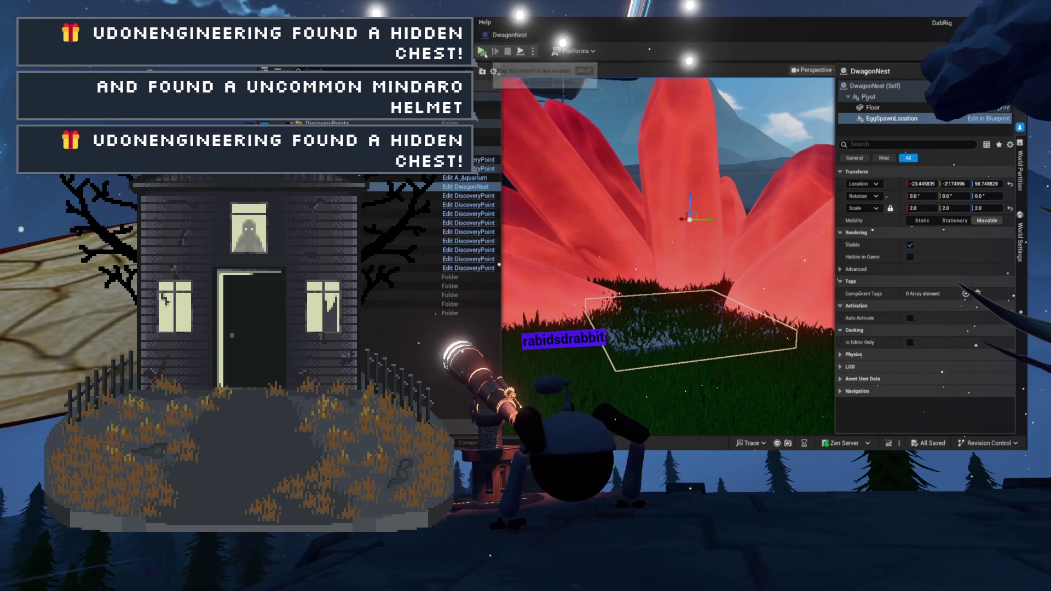
click(482, 51)
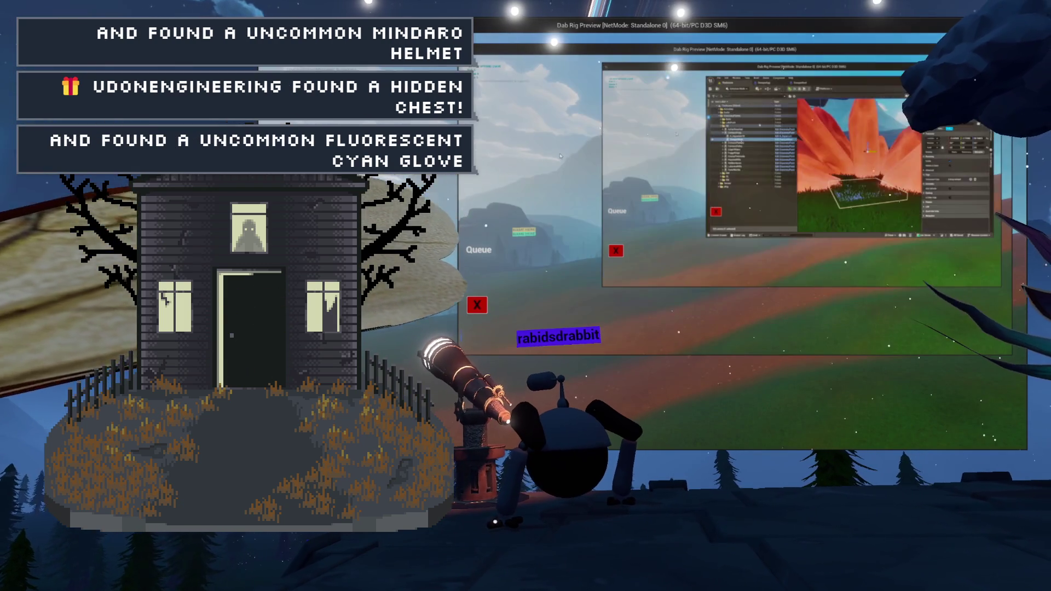
key(Escape)
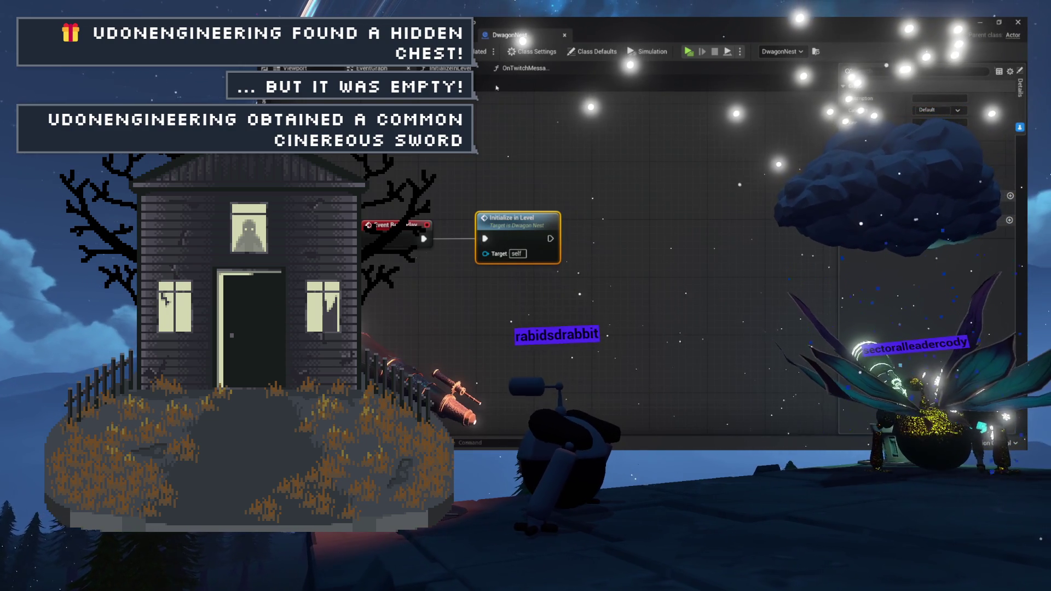
In OnTwitchMessage, add an Equal (String) check for '!hatch' and a new Branch off the False path.
click(522, 68)
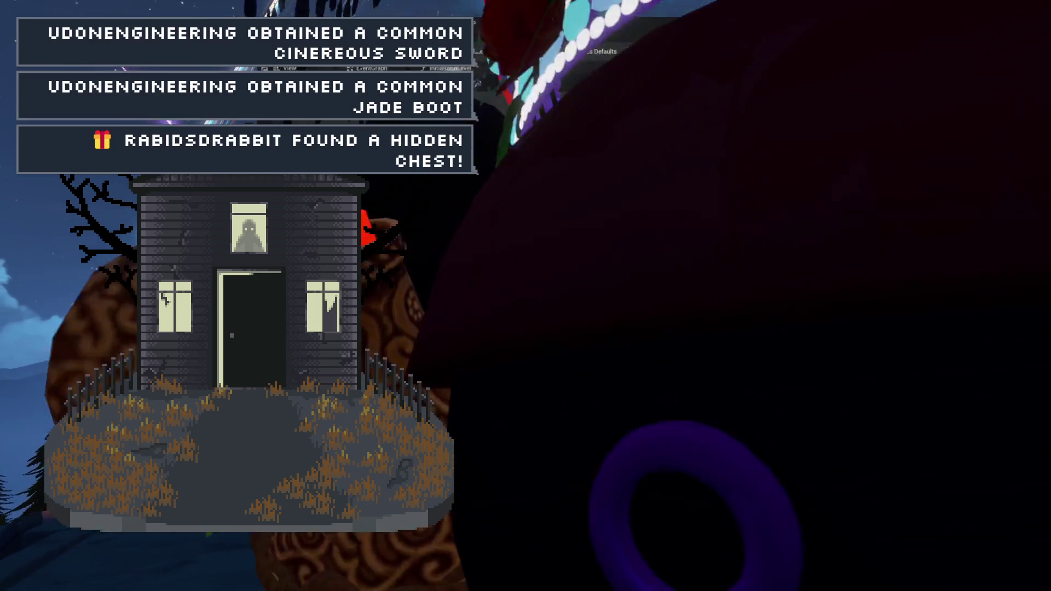
drag(485, 144, 533, 273)
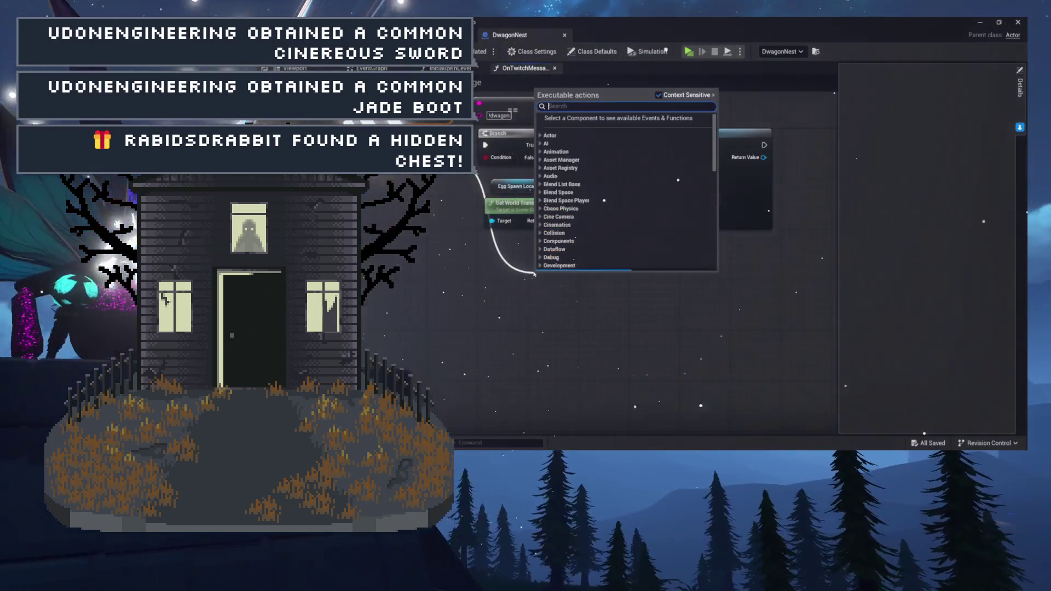
mouse_move(442, 158)
mouse_down()
mouse_move(499, 177)
mouse_move(554, 265)
mouse_up()
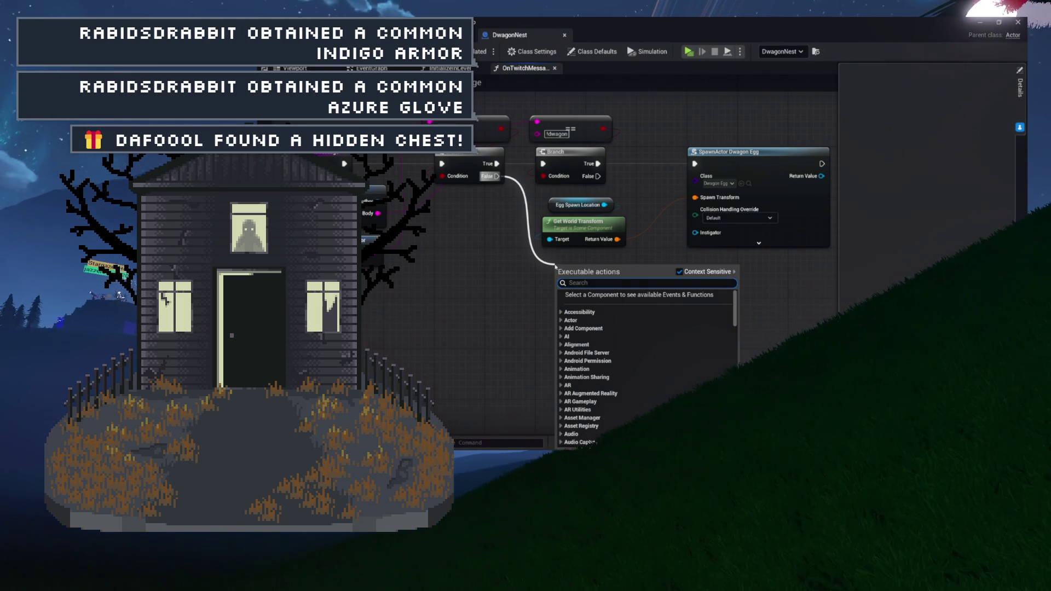
click(462, 195)
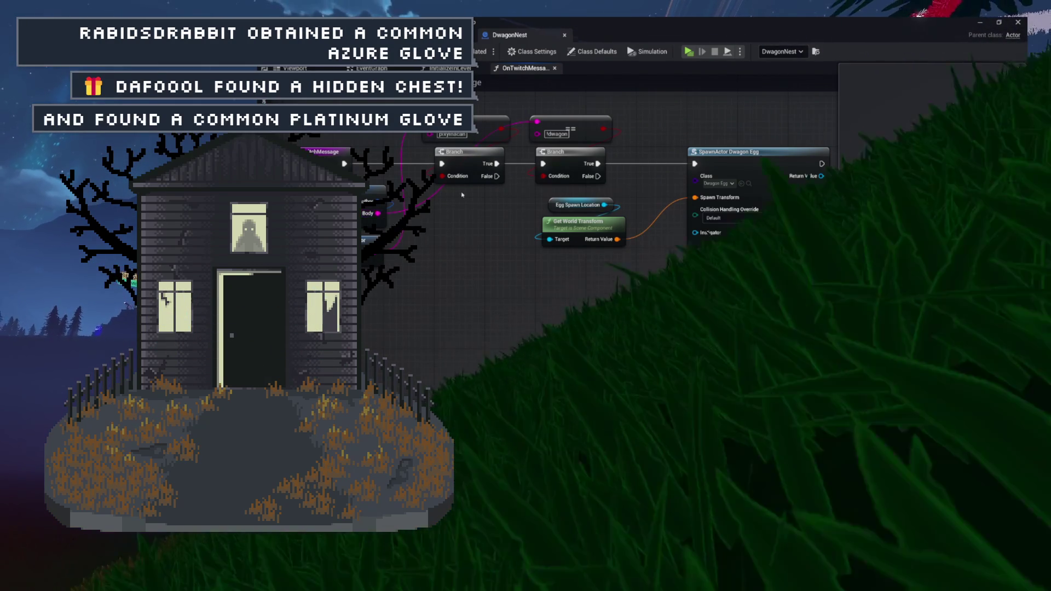
drag(464, 115, 463, 199)
click(377, 272)
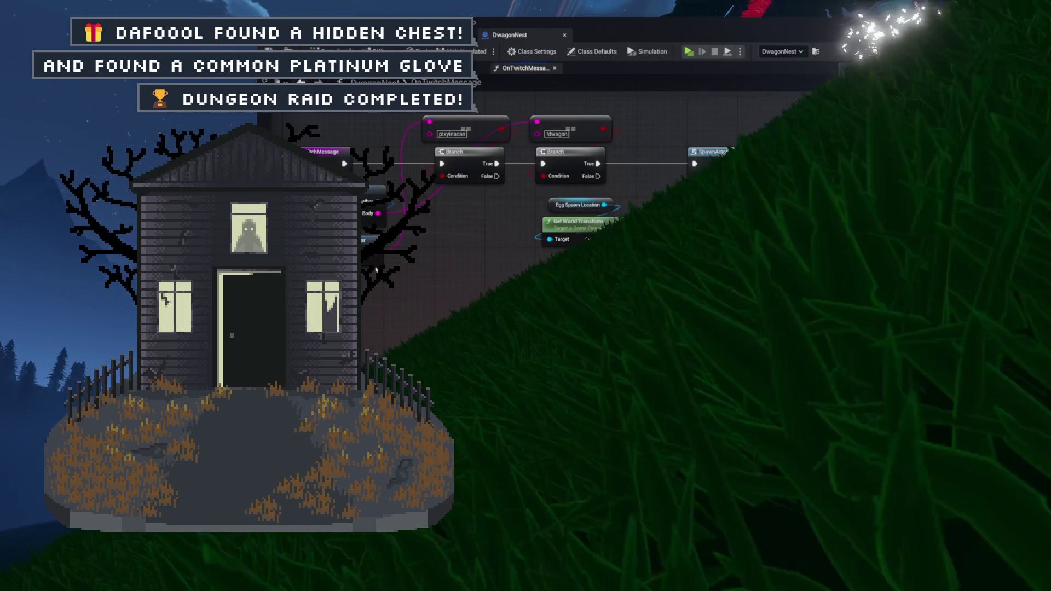
drag(378, 212, 526, 137)
text(e)
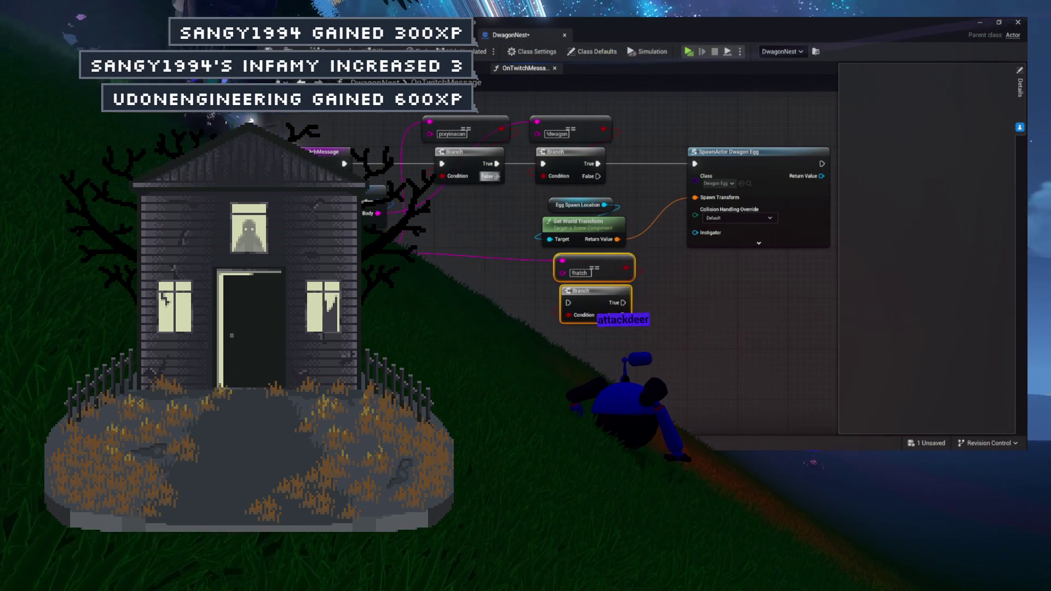
mouse_move(581, 287)
mouse_down()
mouse_move(588, 324)
mouse_move(582, 297)
mouse_move(572, 304)
mouse_move(621, 296)
mouse_move(586, 299)
mouse_move(597, 302)
mouse_move(552, 277)
mouse_up()
click(633, 294)
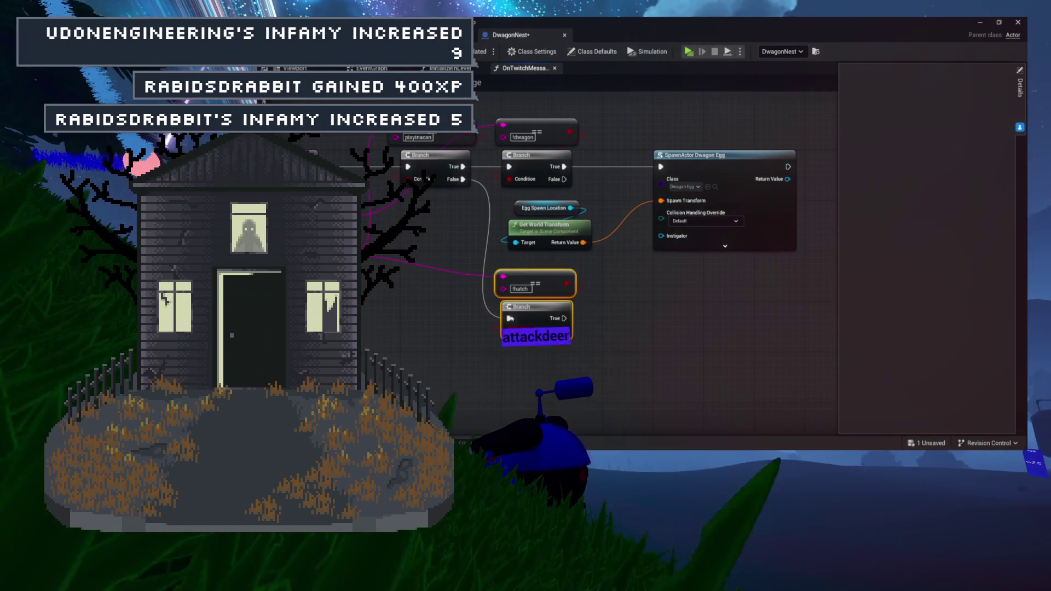
Rearrange the pixyinacan and !dwagon checks with their Branches and SpawnActor node.
drag(383, 116, 475, 189)
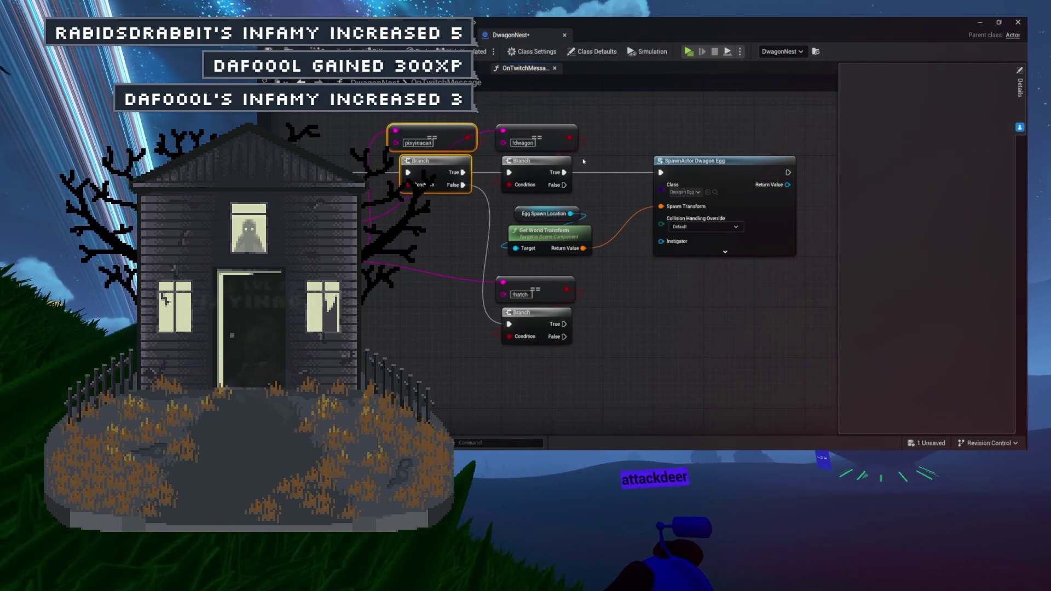
drag(805, 129, 569, 164)
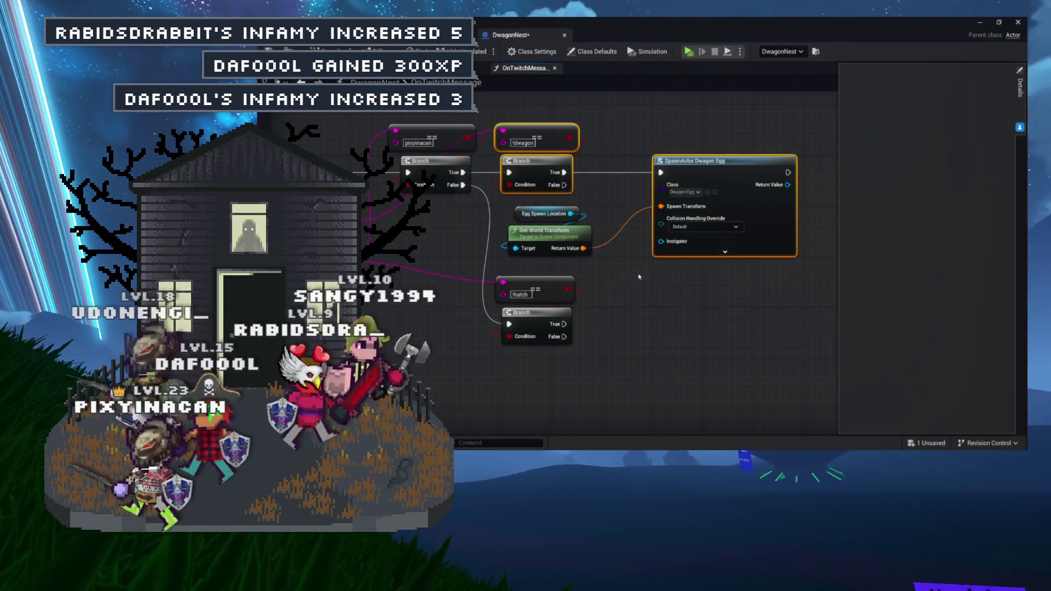
click(606, 248)
drag(582, 273, 514, 226)
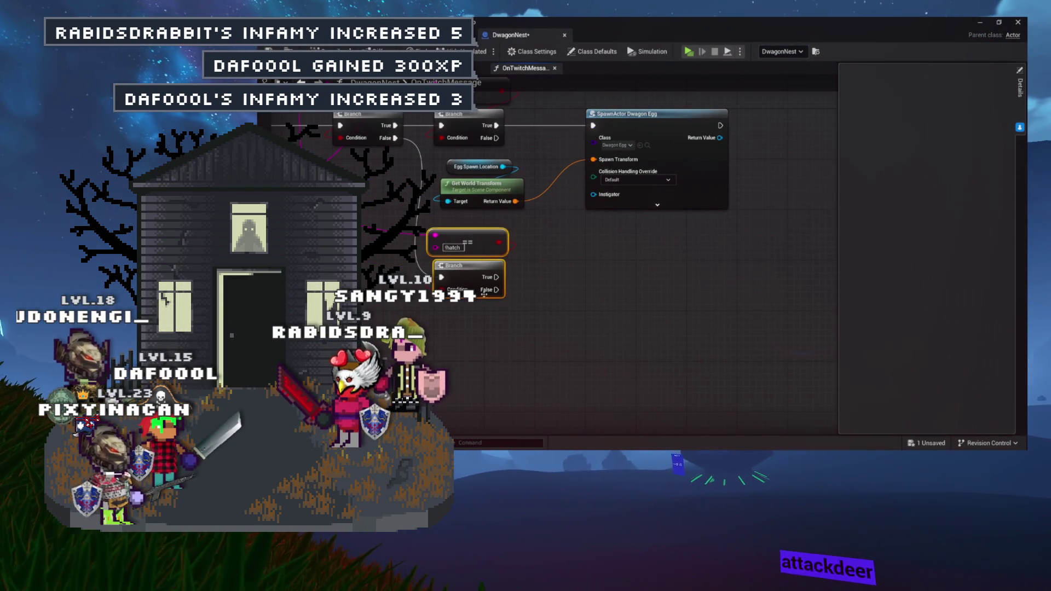
drag(538, 280, 459, 274)
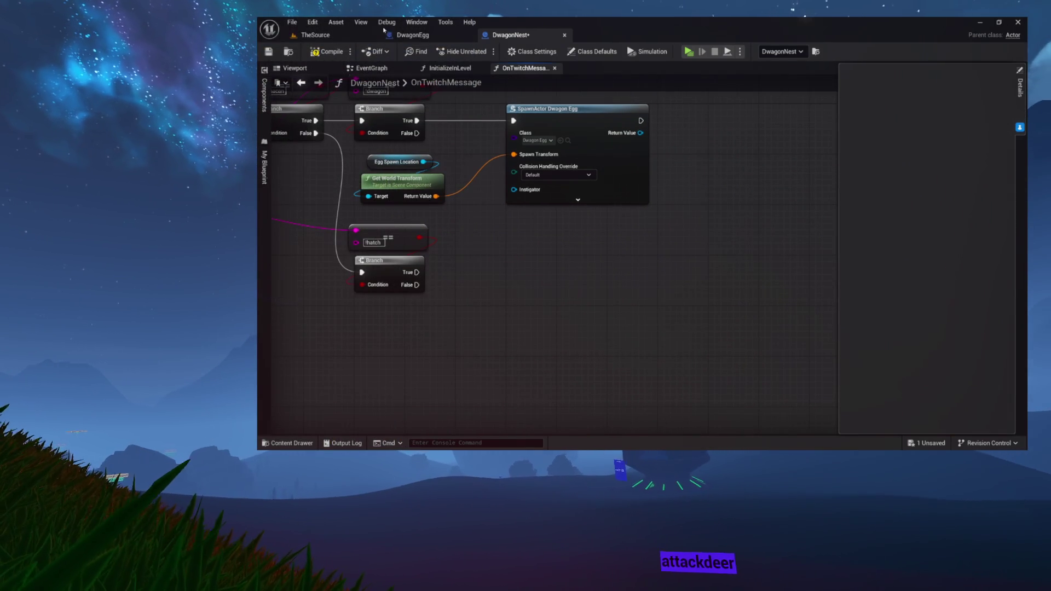
click(410, 35)
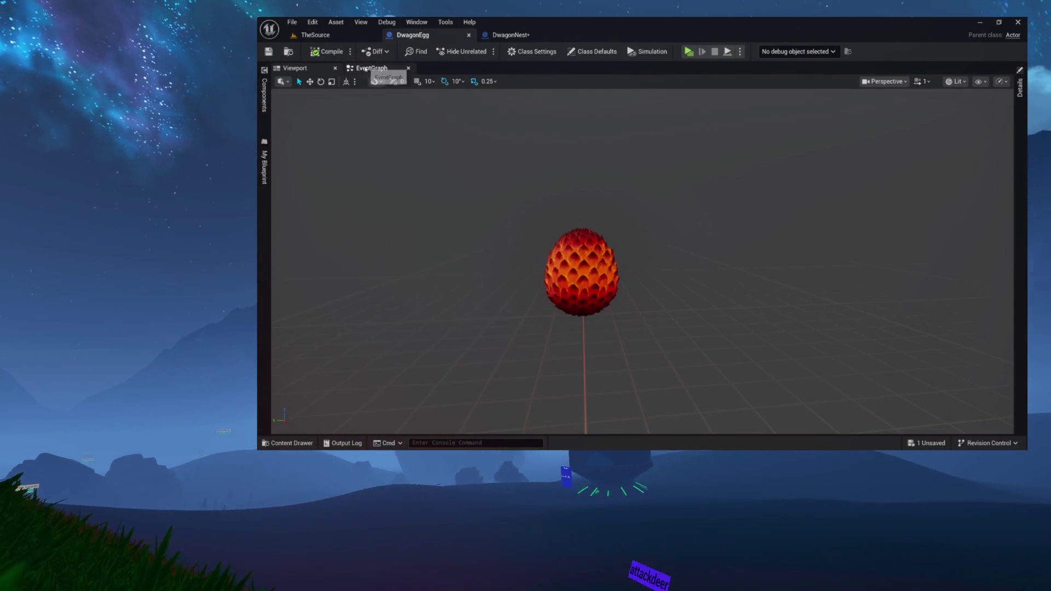
Create a Hatch function in DwagonEgg that runs a SpawnActor node.
click(366, 69)
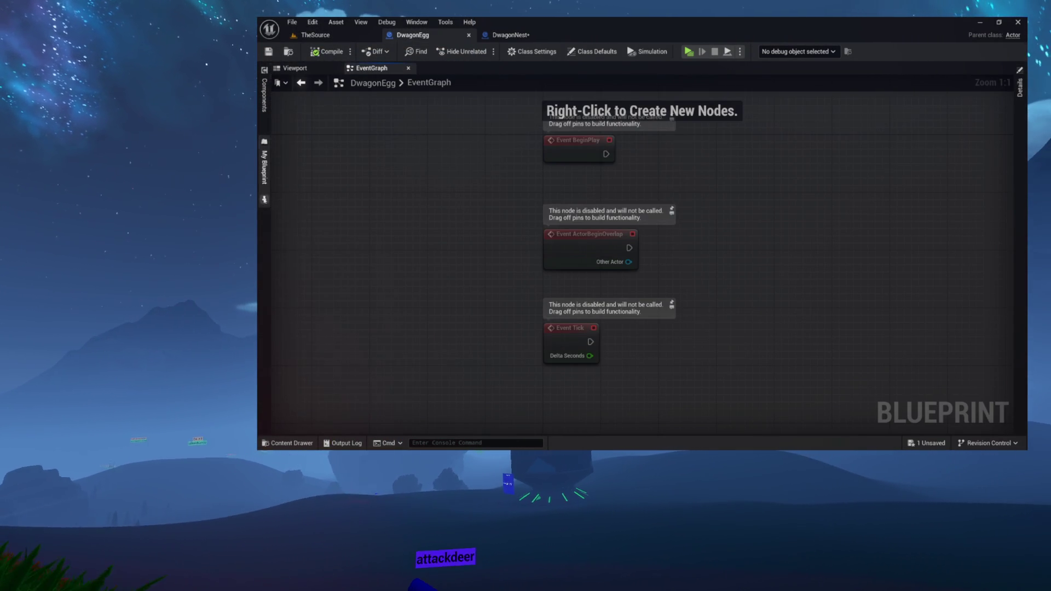
click(265, 167)
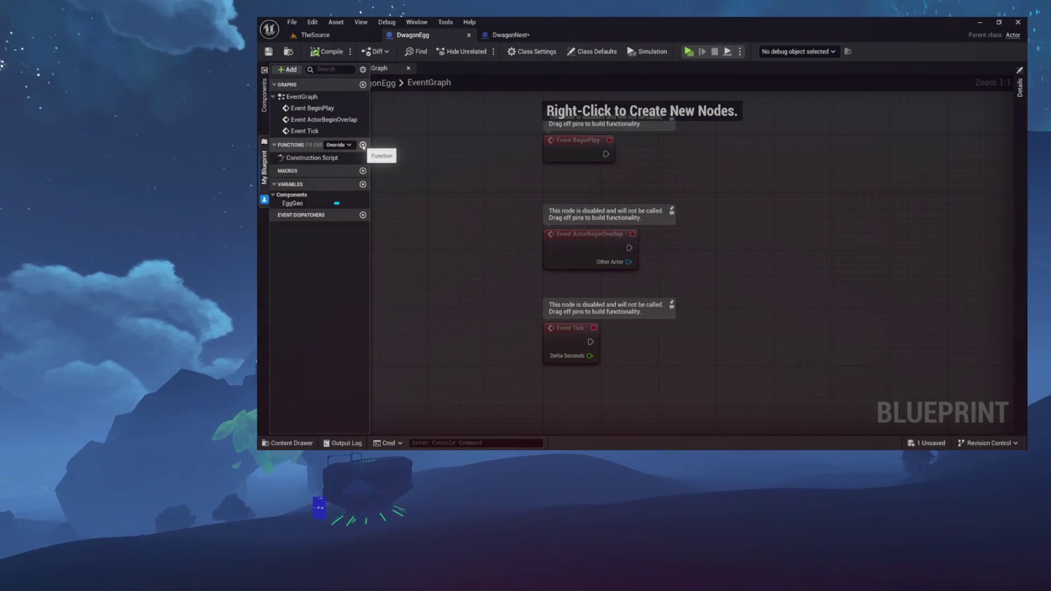
click(363, 145)
text(Hatch)
key(Return)
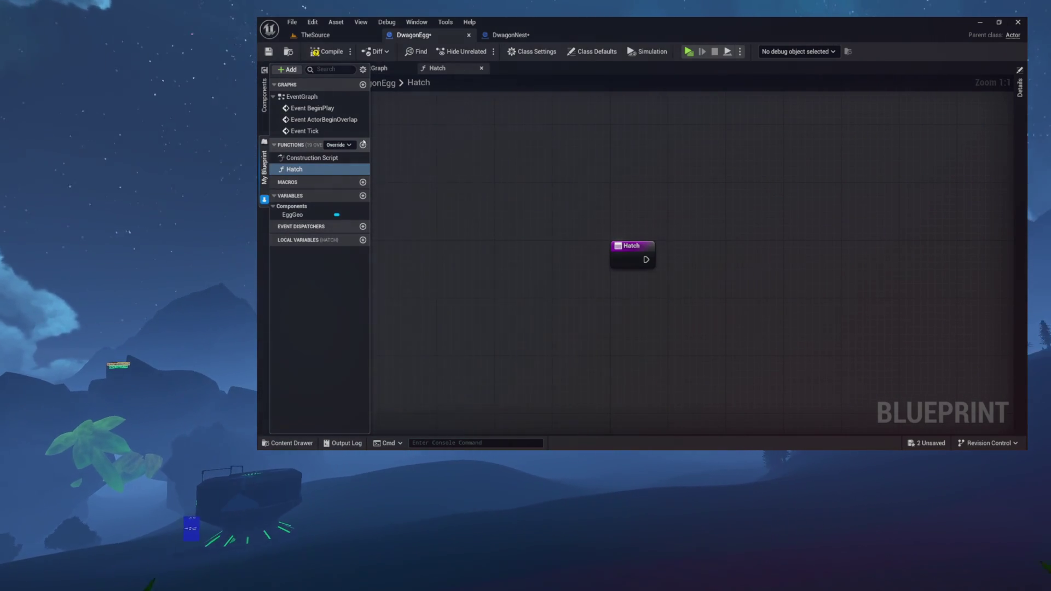
drag(654, 226, 524, 194)
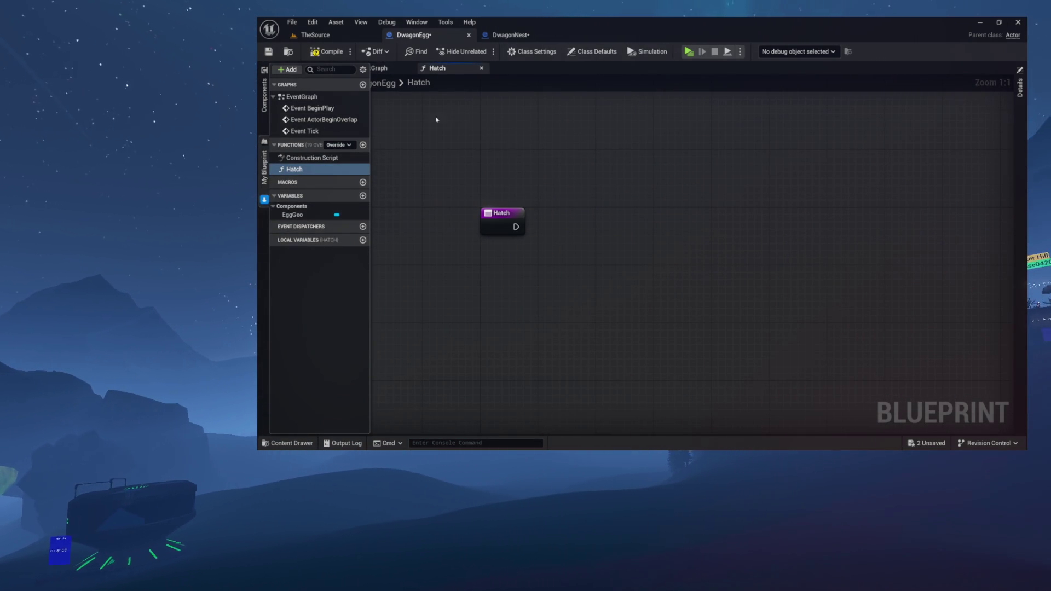
drag(549, 225, 560, 223)
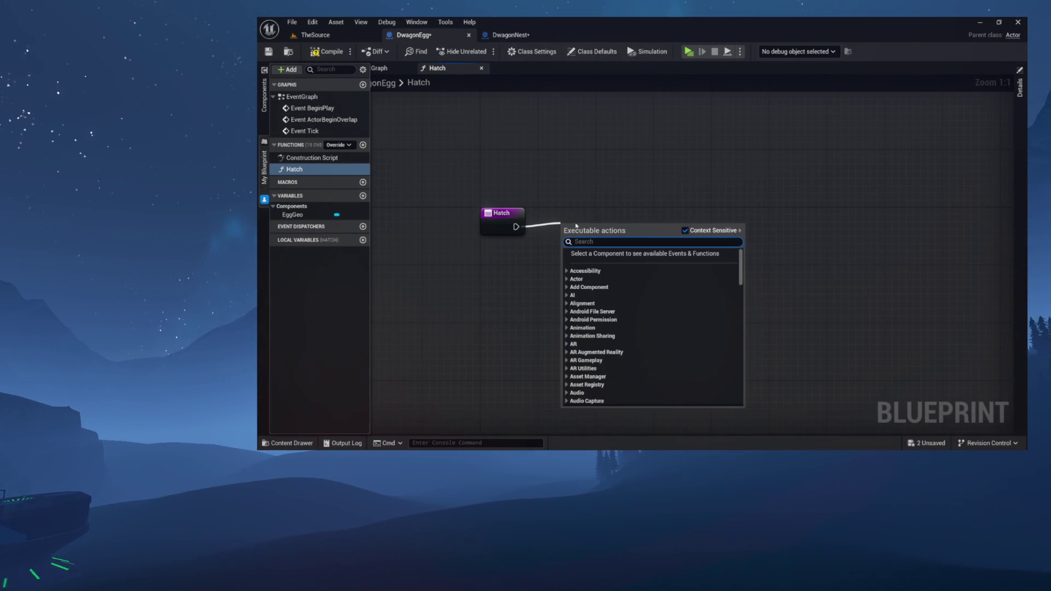
text(spawn)
key(Return)
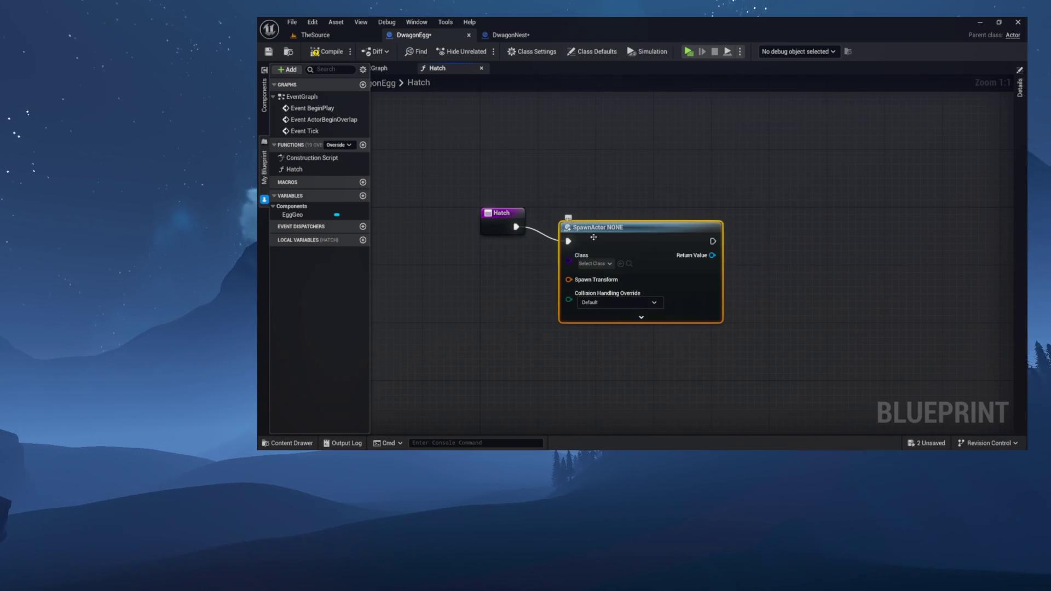
Set the SpawnActor class to Egg Breaker and feed Get Actor Transform into Spawn Transform.
drag(626, 224, 633, 223)
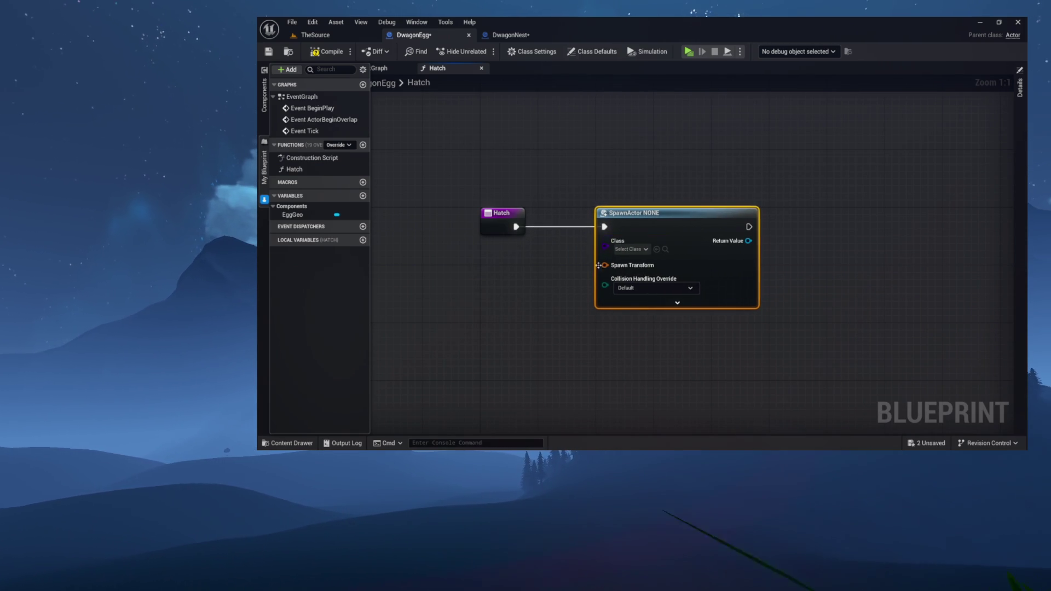
click(630, 249)
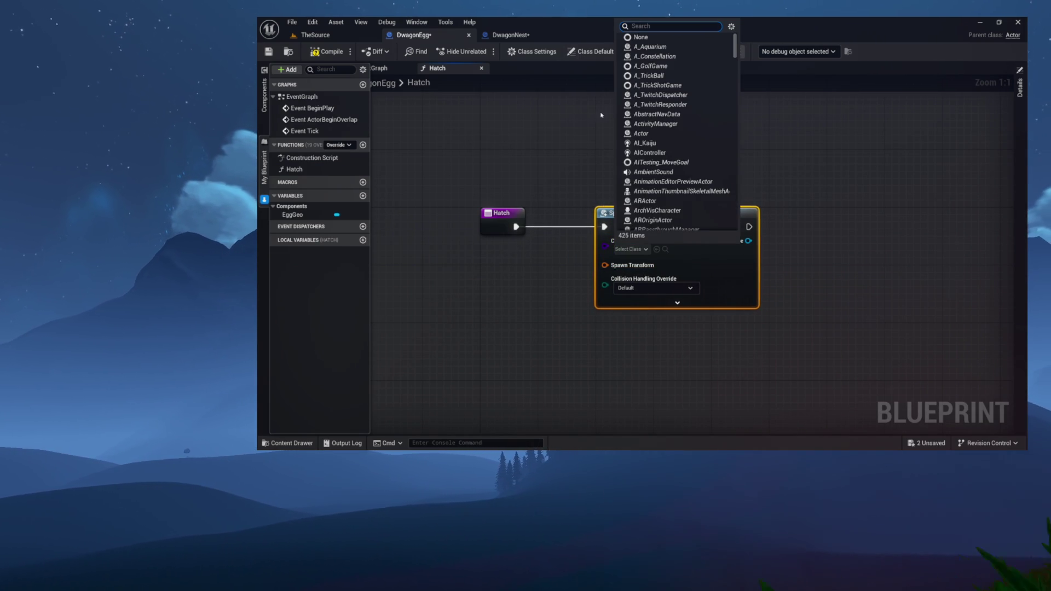
text(egg)
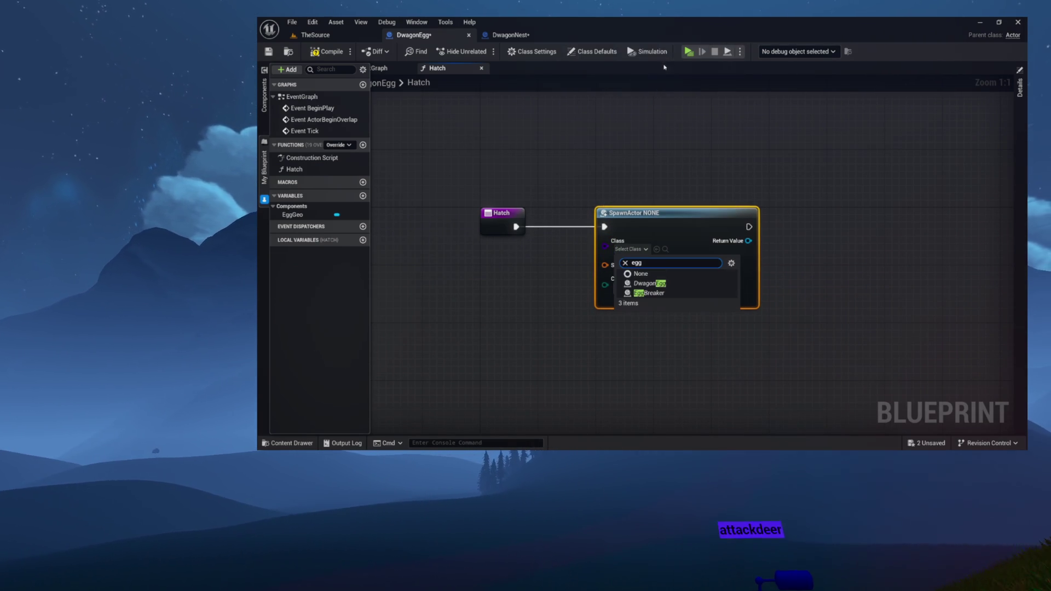
click(649, 294)
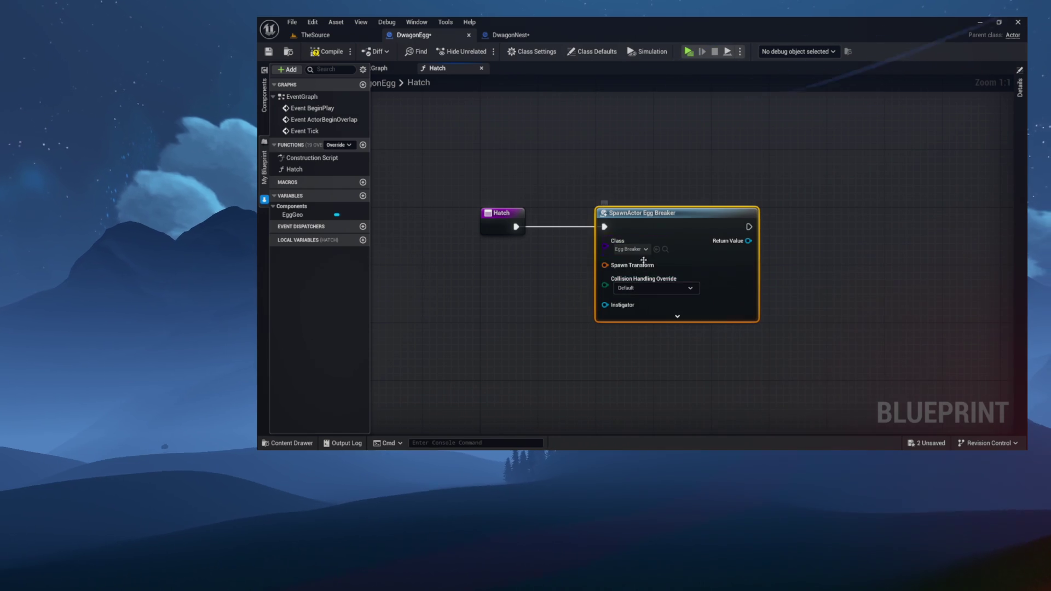
mouse_move(605, 265)
mouse_down()
mouse_move(520, 265)
mouse_move(442, 300)
mouse_move(505, 270)
mouse_up()
text(getac)
key(Return)
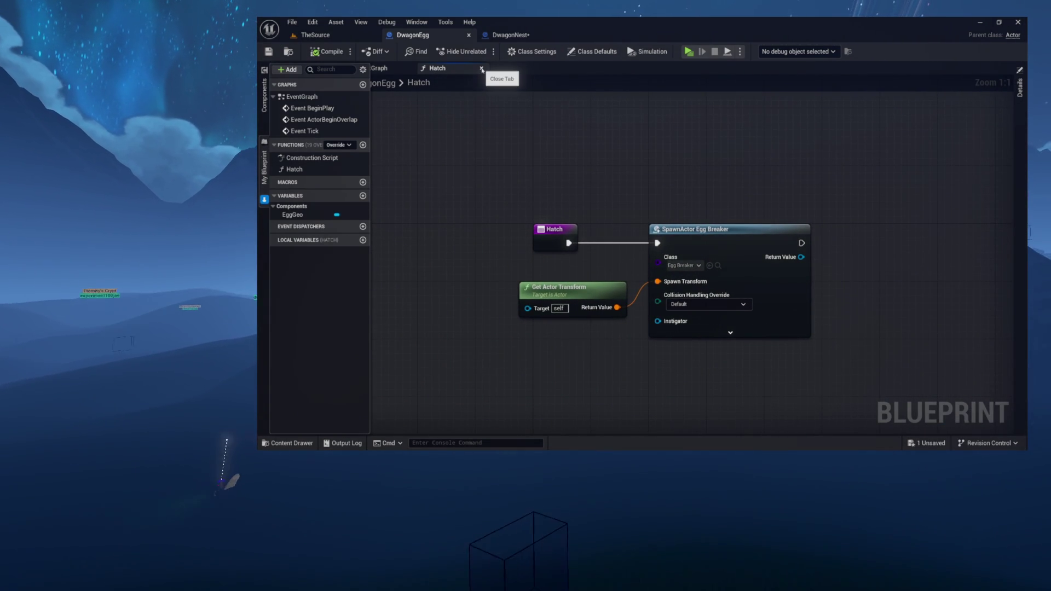
click(481, 69)
click(521, 36)
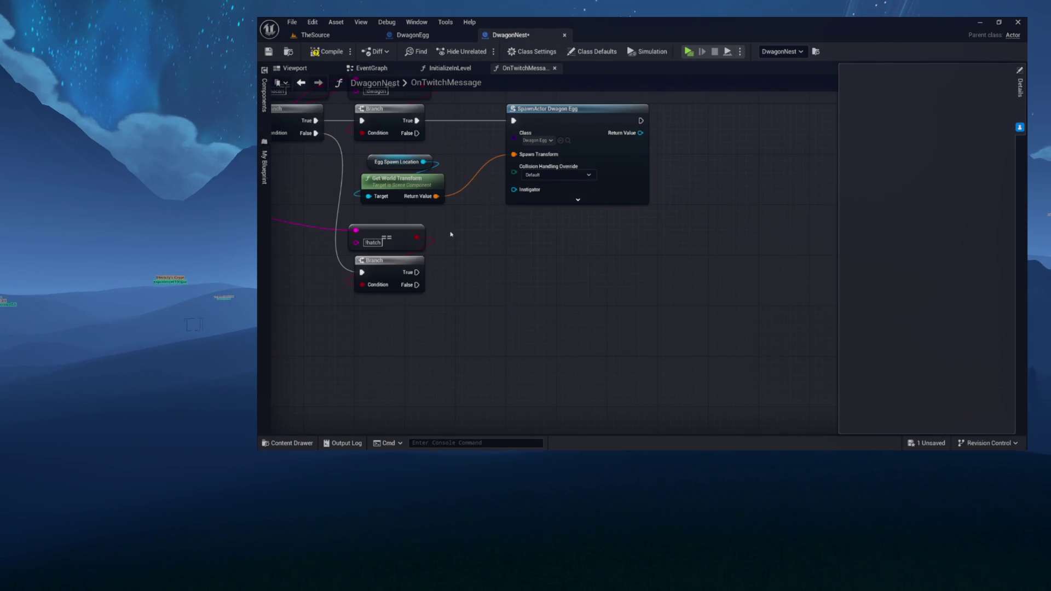
drag(451, 234, 579, 257)
drag(617, 285, 721, 270)
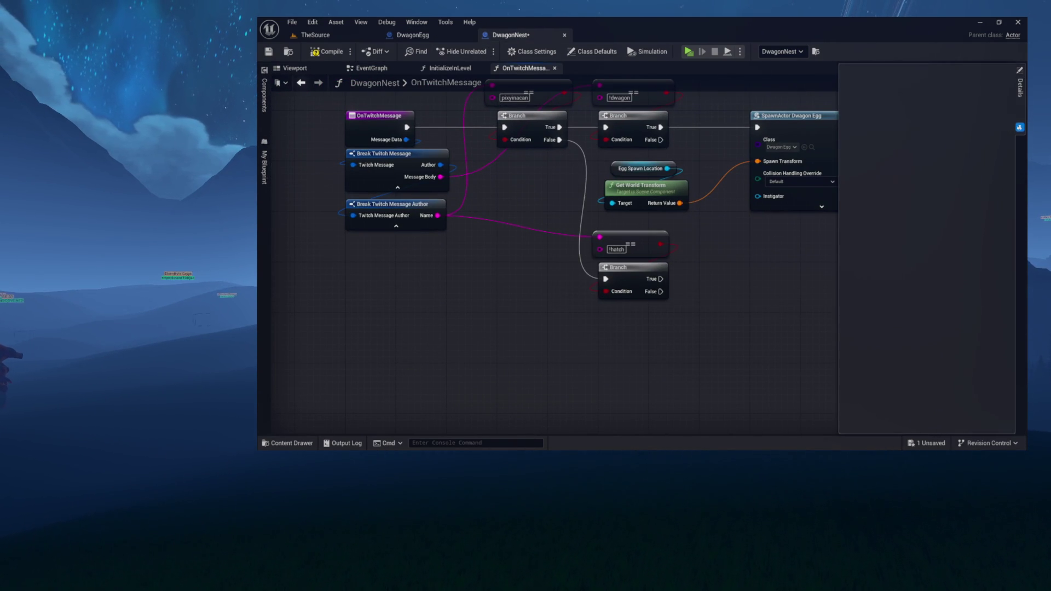
mouse_move(691, 210)
mouse_down()
mouse_move(678, 258)
mouse_move(651, 291)
mouse_up()
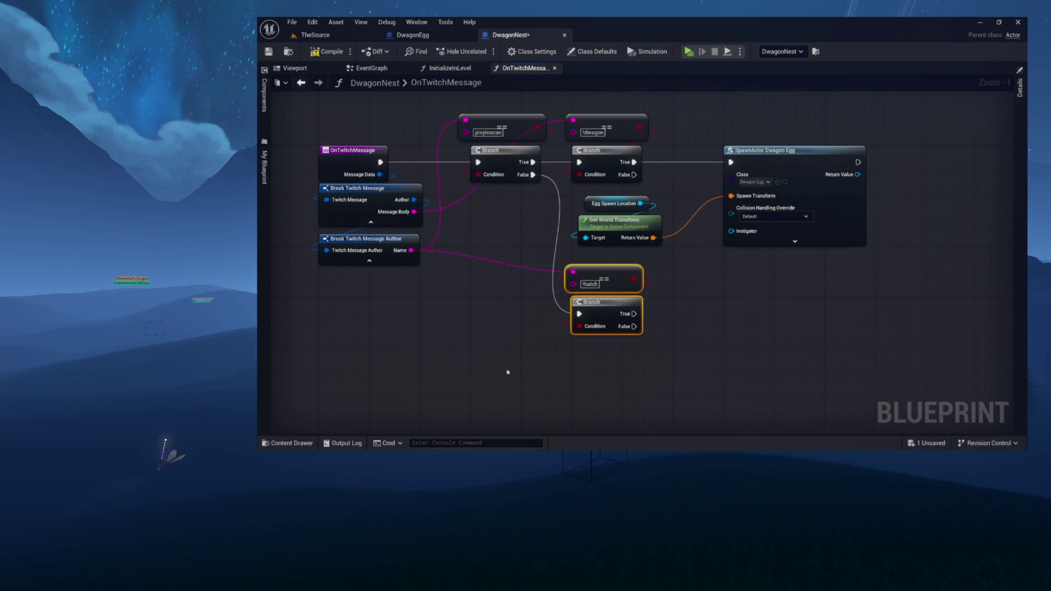
drag(697, 323, 640, 312)
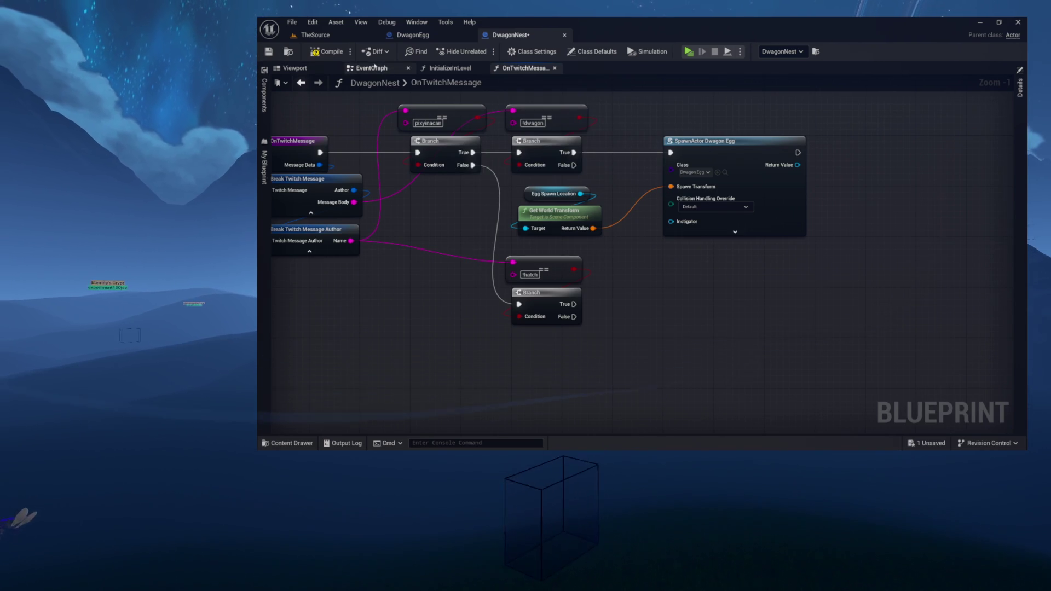
click(375, 67)
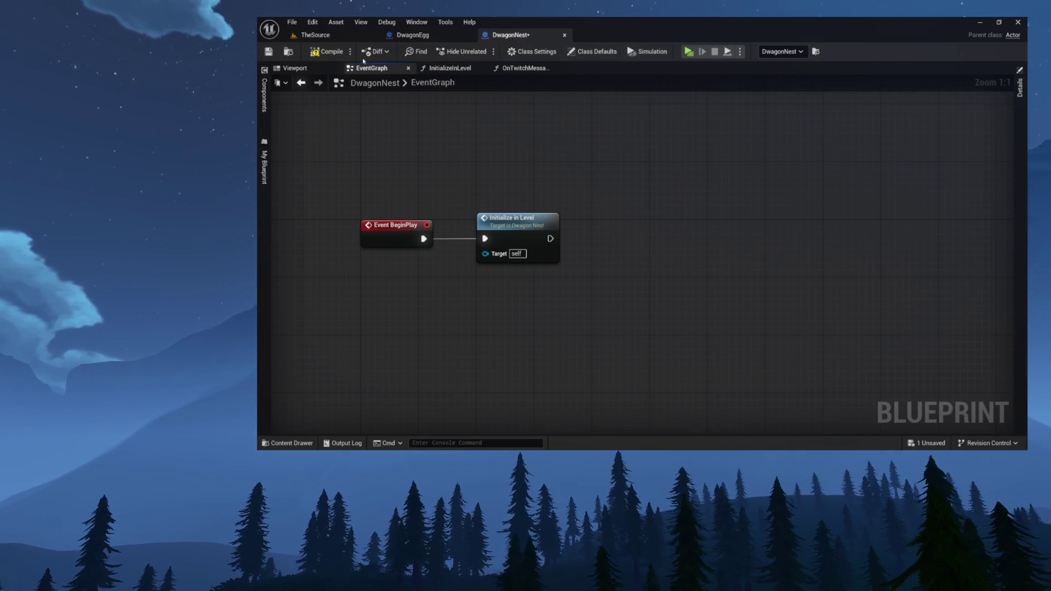
click(524, 67)
scroll(626, 225, down, 2)
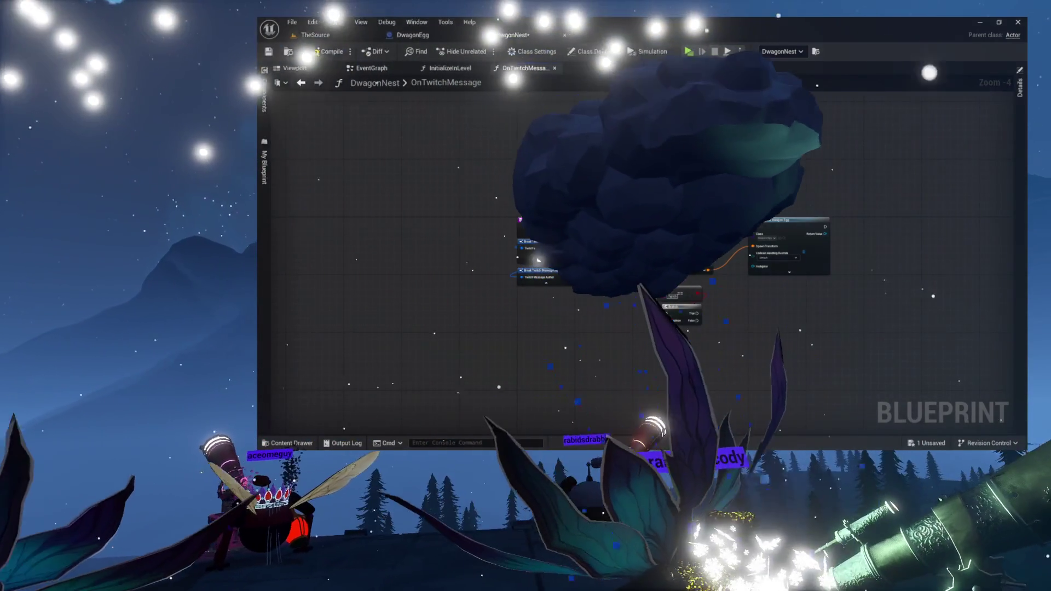
double_click(436, 83)
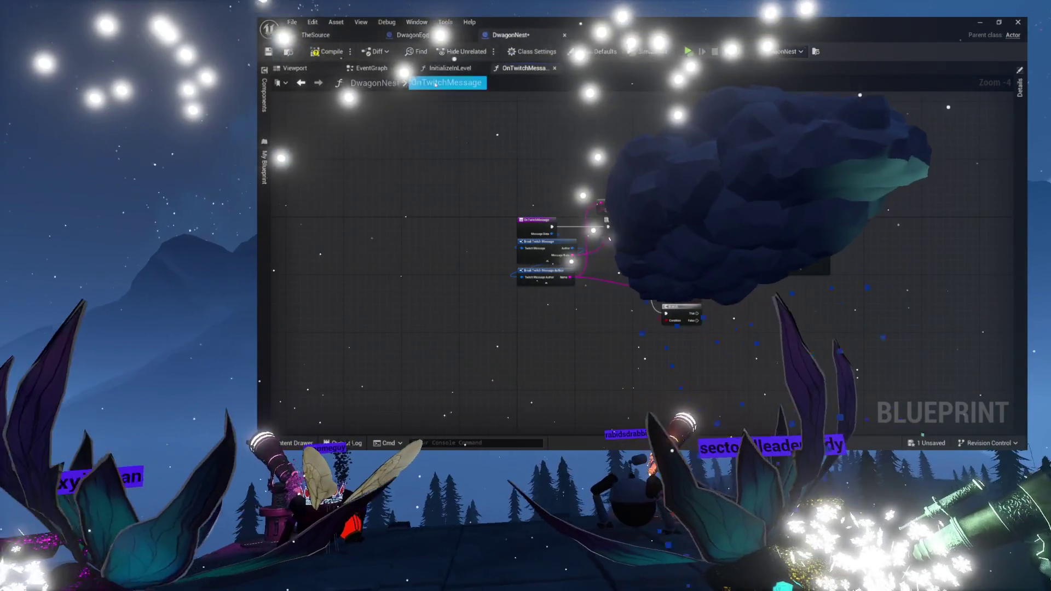
scroll(544, 180, up, 3)
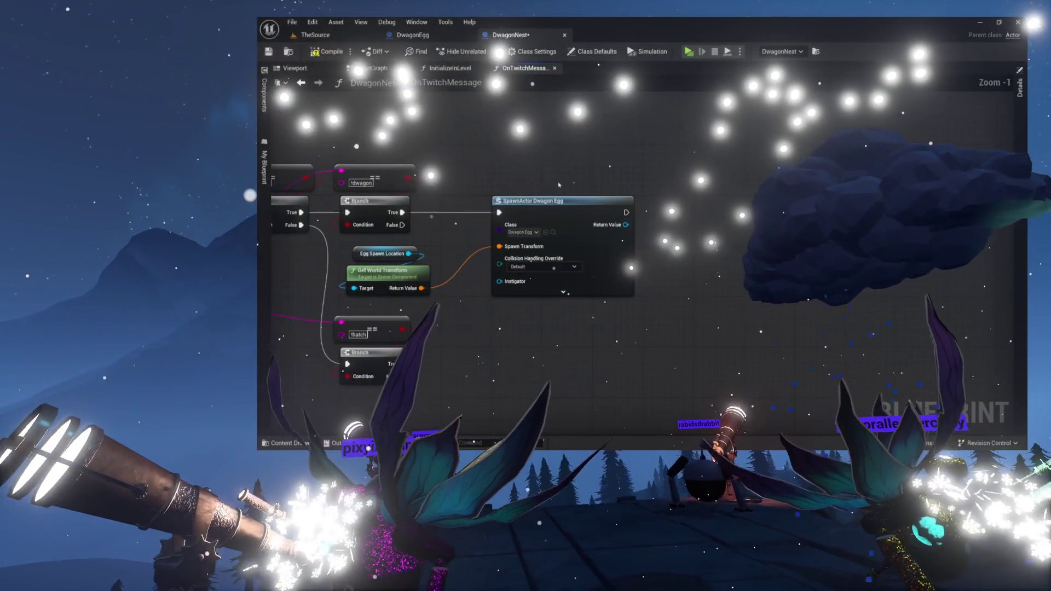
drag(545, 180, 622, 215)
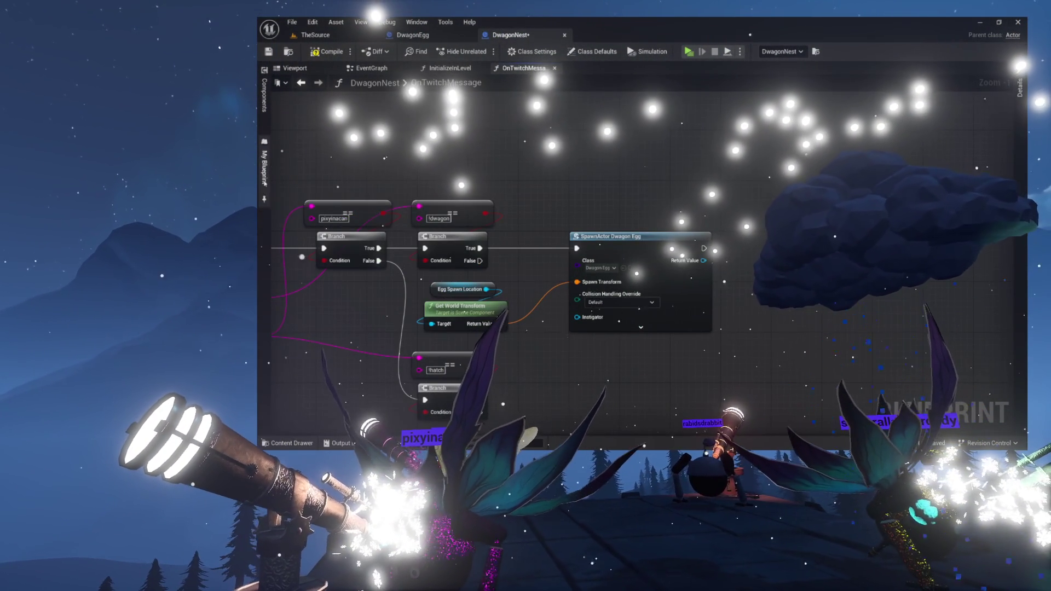
click(265, 164)
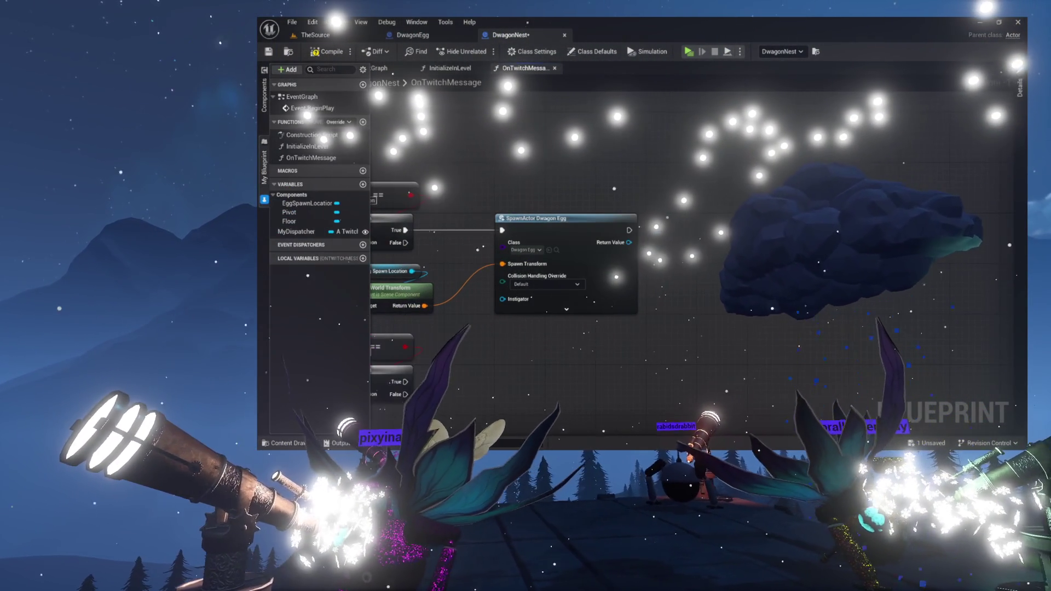
Wire SpawnActor's returned Dwagon Egg into an ADD node on a promoted MyHeggs array variable.
mouse_move(628, 242)
mouse_down()
mouse_move(688, 232)
mouse_move(679, 236)
mouse_up()
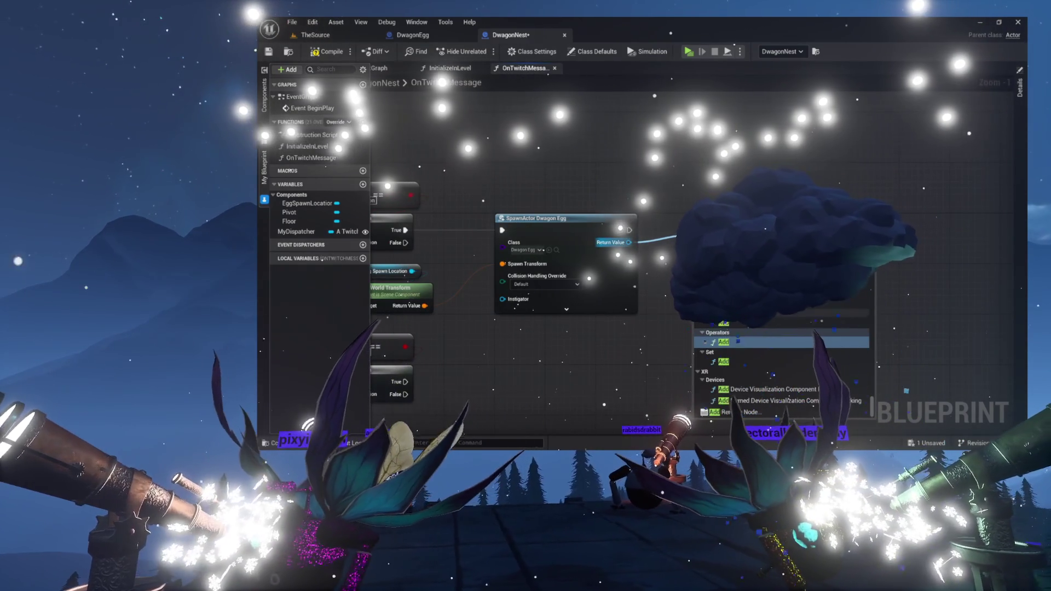
scroll(783, 372, up, 5)
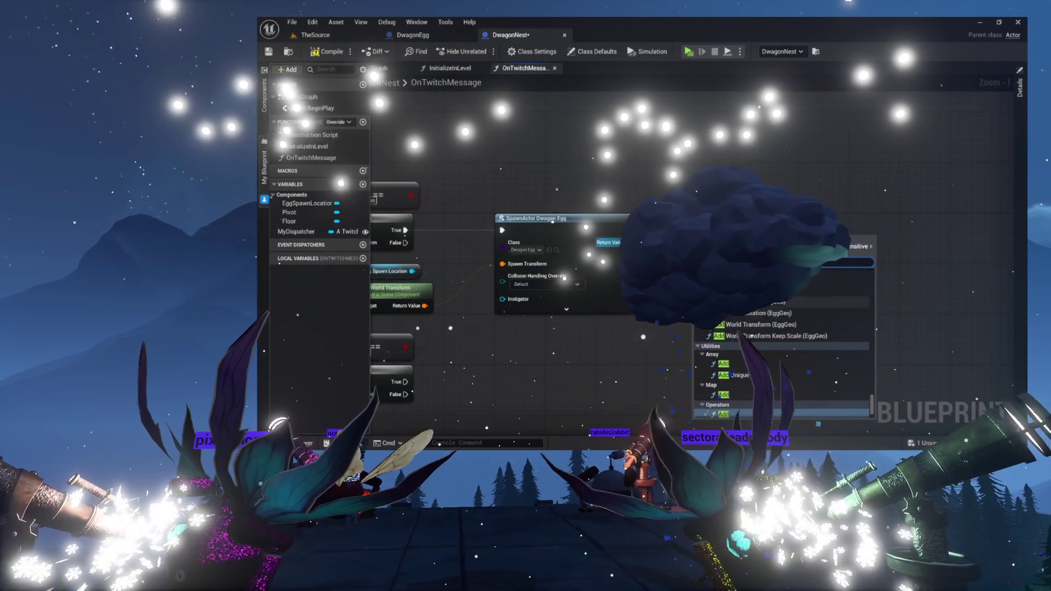
key(Escape)
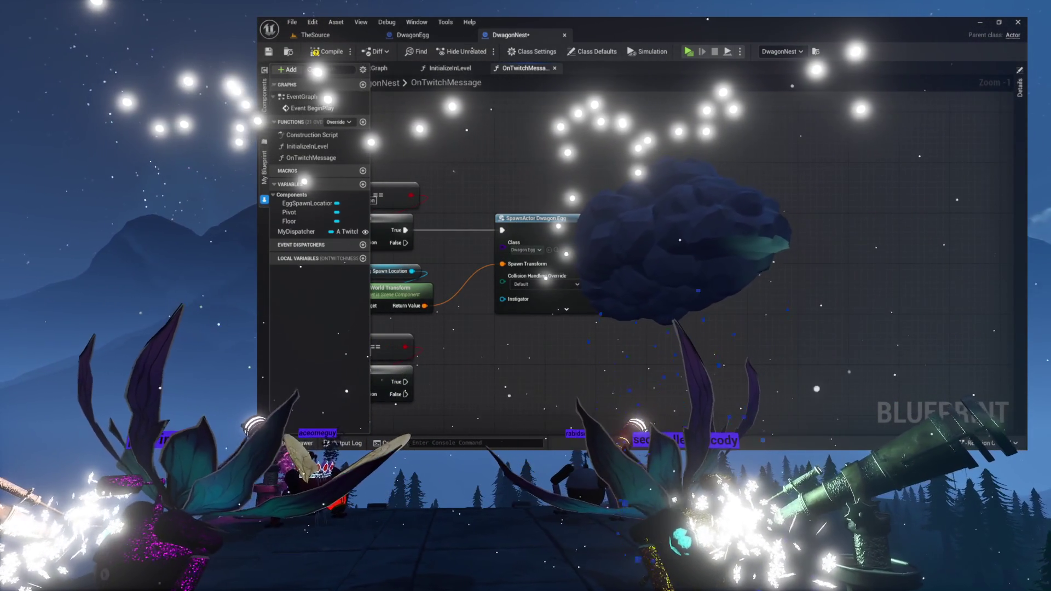
drag(628, 242, 687, 188)
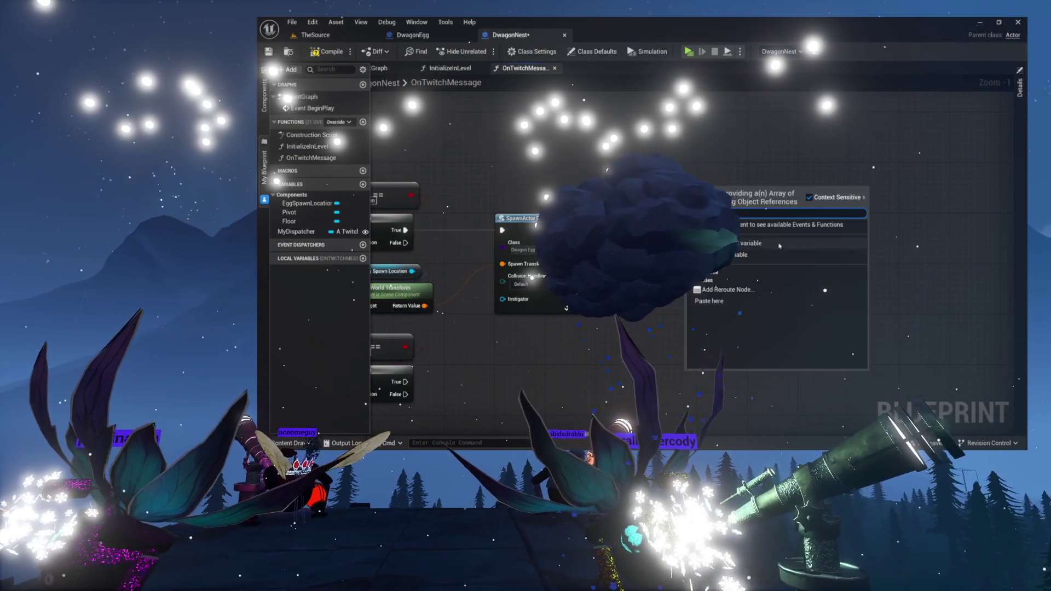
click(726, 254)
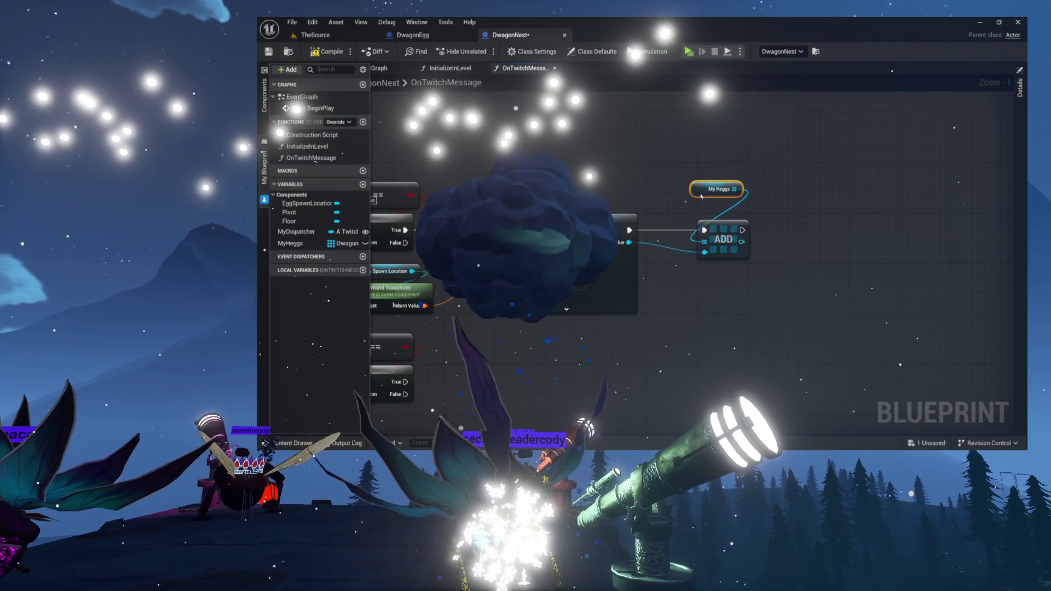
drag(701, 196, 707, 214)
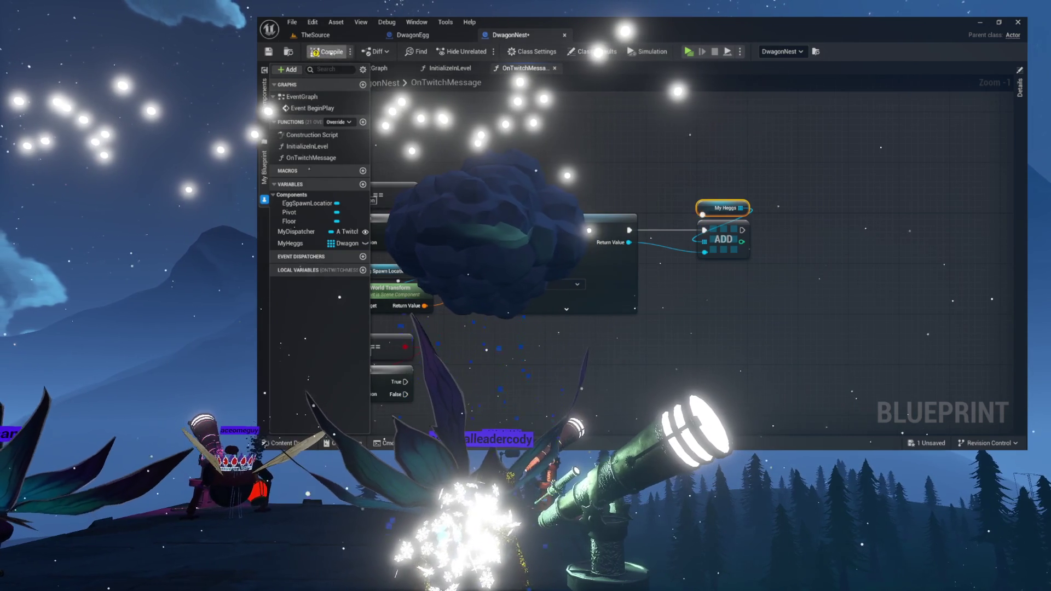
mouse_move(631, 164)
mouse_down()
mouse_move(729, 170)
mouse_move(763, 184)
mouse_move(786, 168)
mouse_move(871, 161)
mouse_up()
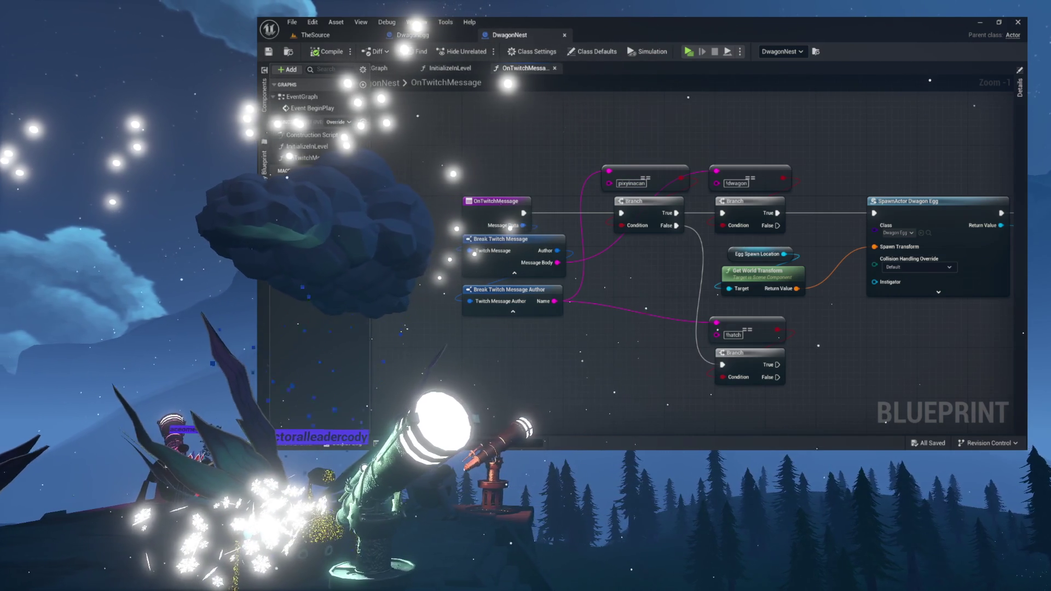
click(362, 123)
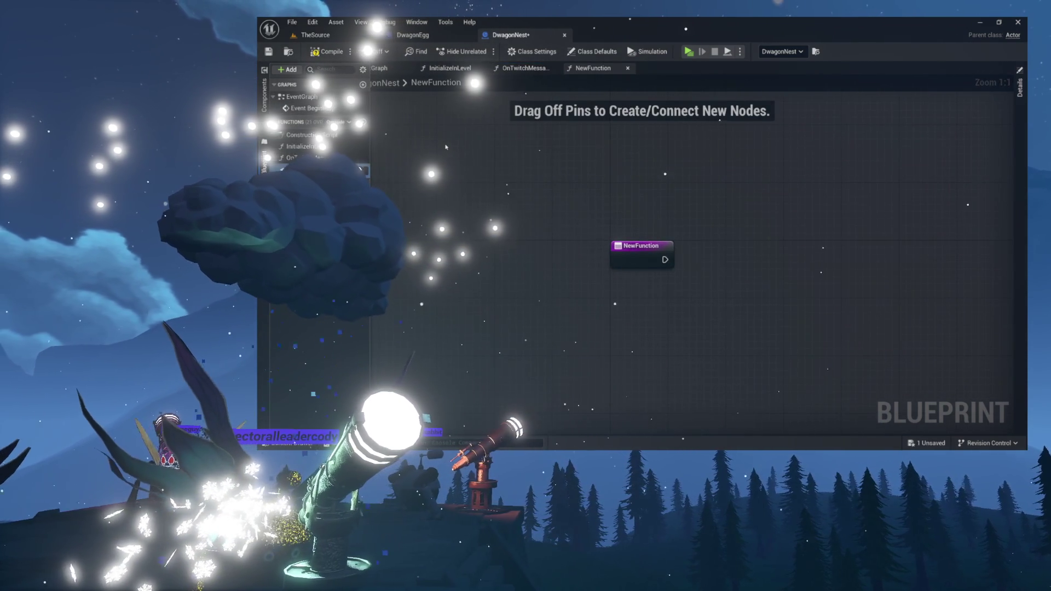
Name the new function HatchAll and run a For Each Loop over MyHeggs from its entry.
text(HatchAll)
key(Return)
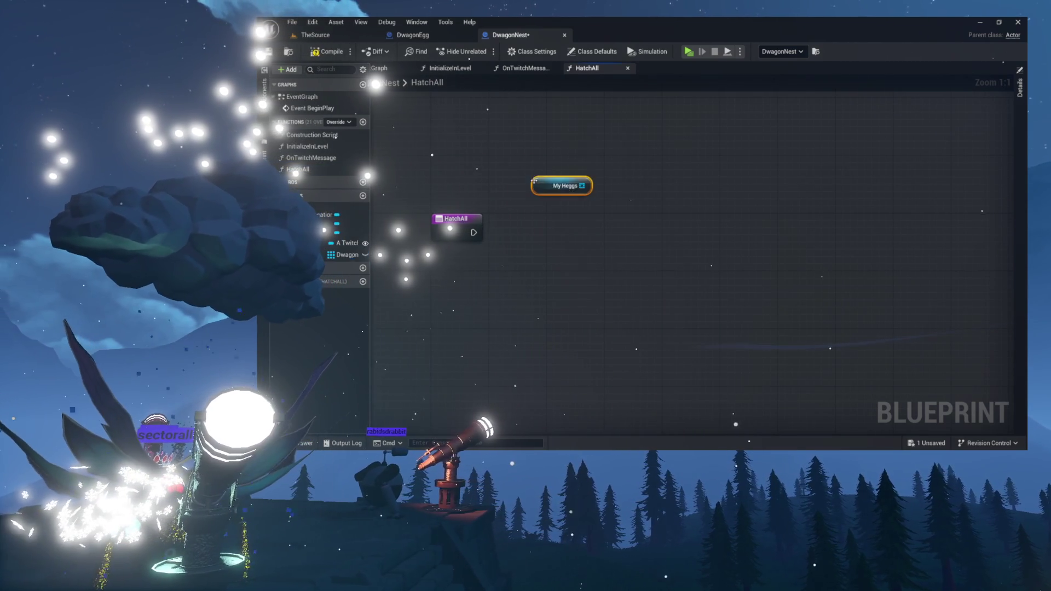
drag(582, 186, 543, 234)
scroll(543, 235, down, 2)
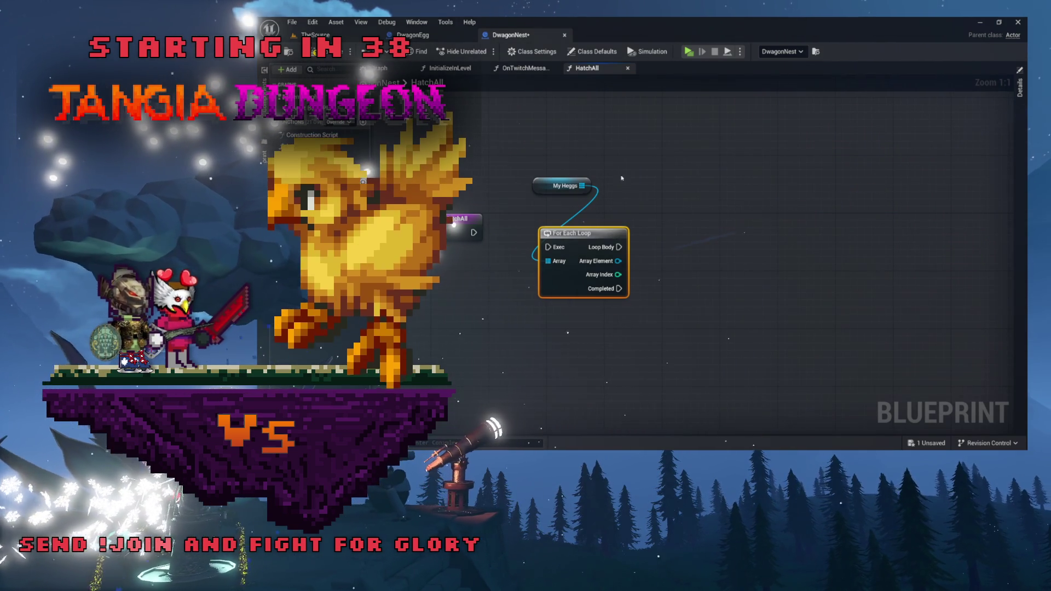
drag(580, 186, 604, 215)
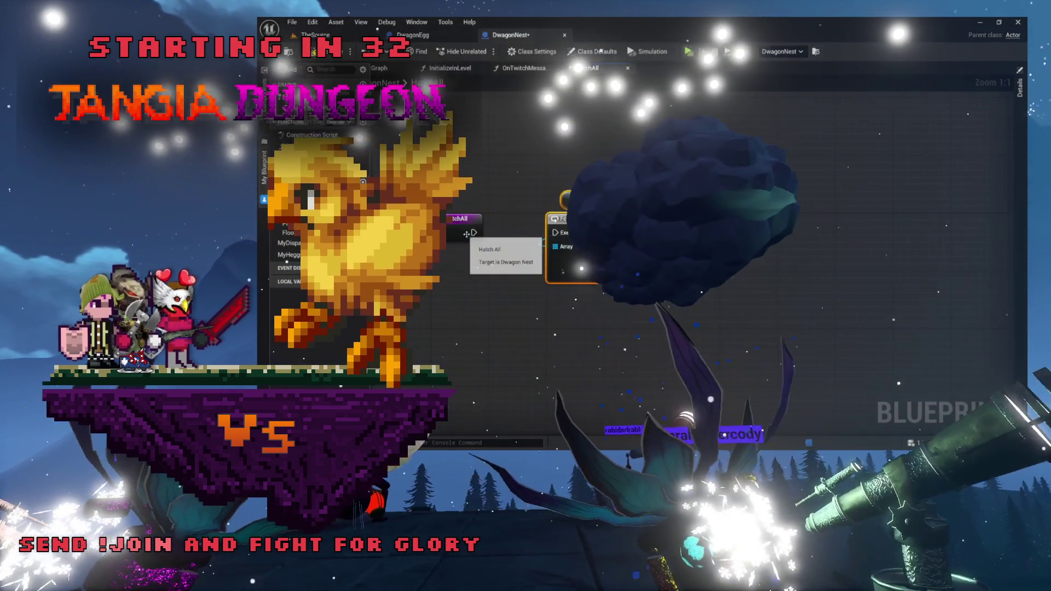
drag(473, 232, 556, 233)
mouse_move(503, 199)
mouse_down()
mouse_move(563, 192)
mouse_move(482, 177)
mouse_move(517, 176)
mouse_up()
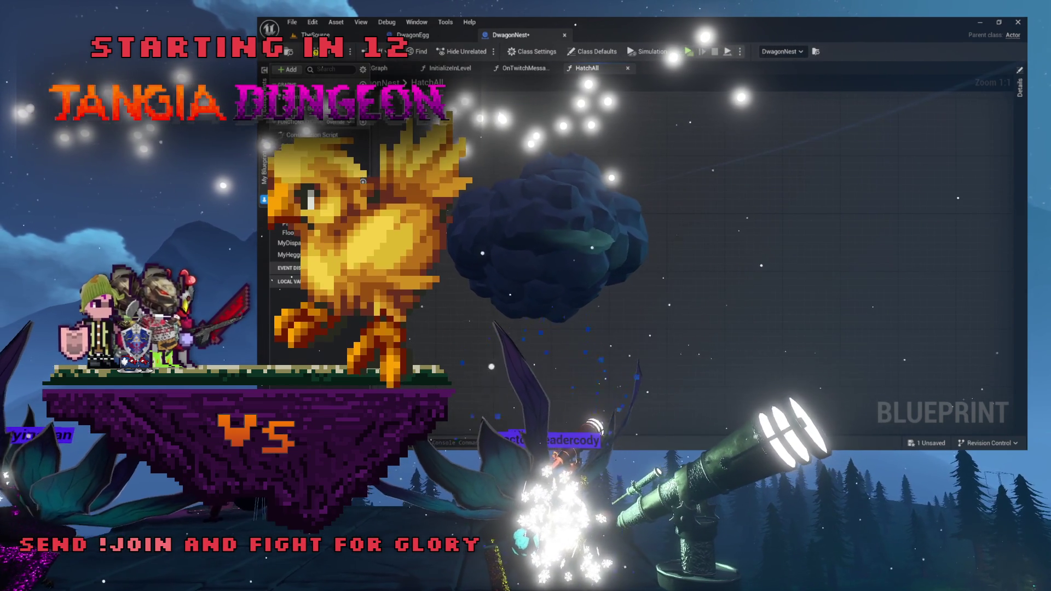
Call Hatch on each loop Array Element, tidy the nodes, and save the blueprint.
drag(618, 248, 635, 251)
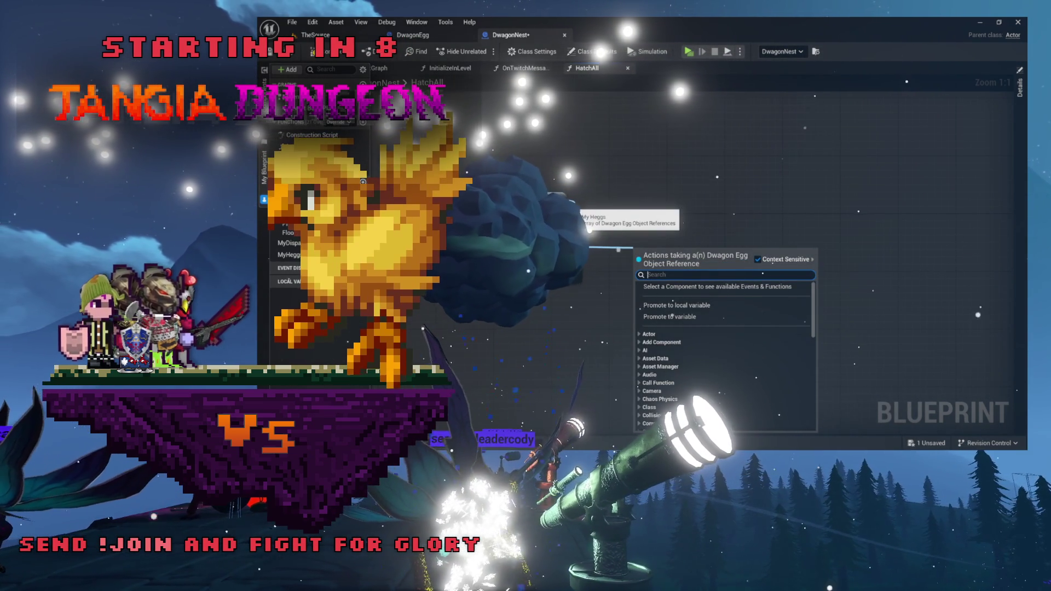
text(hatch)
key(Return)
mouse_move(660, 247)
mouse_down()
mouse_move(652, 226)
mouse_move(634, 225)
mouse_up()
drag(544, 183, 616, 190)
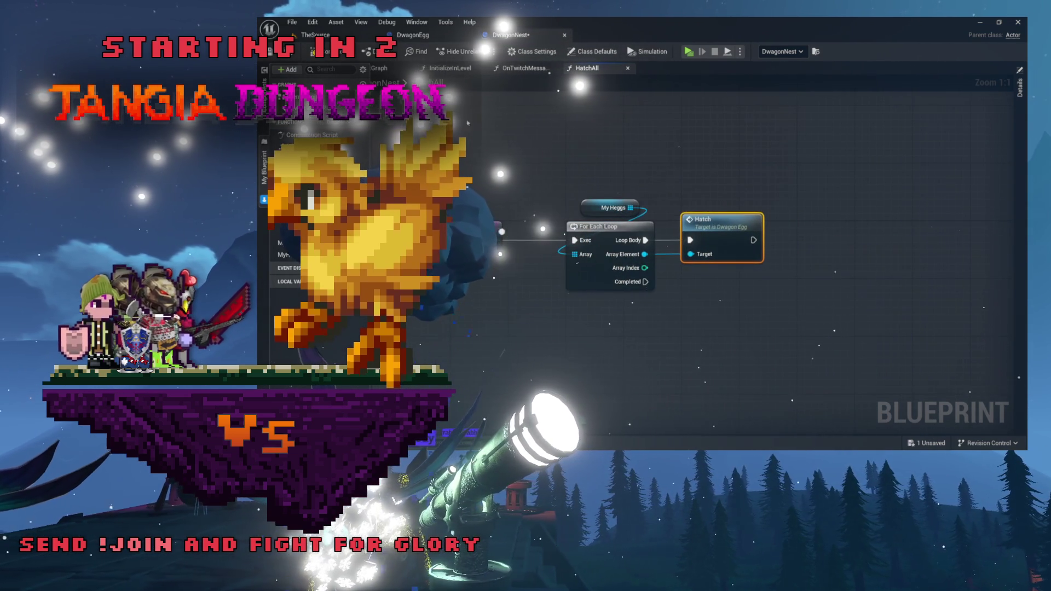
key(ctrl+s)
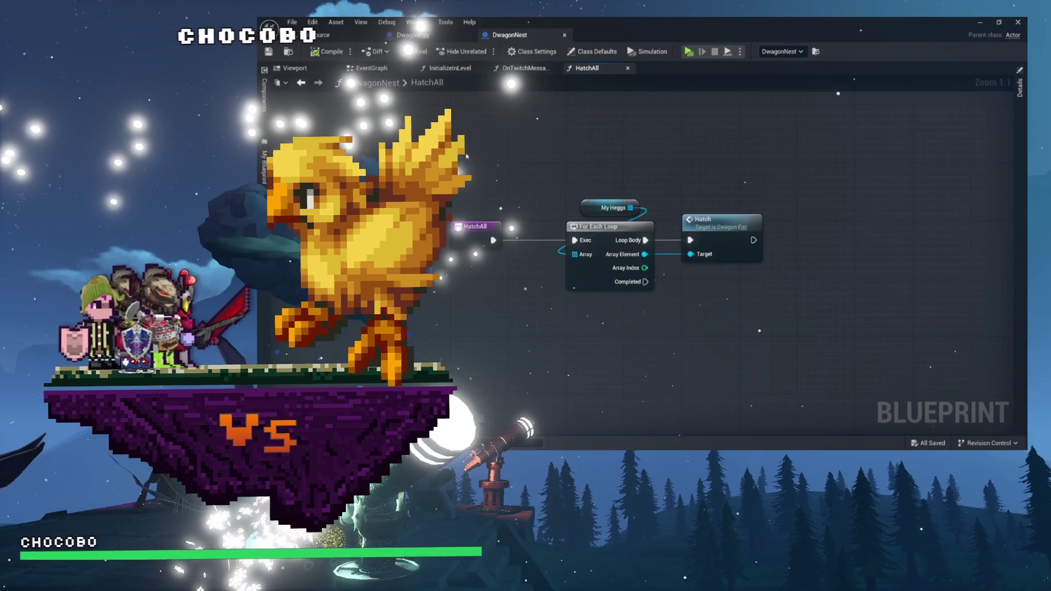
drag(761, 318, 809, 366)
mouse_move(487, 241)
mouse_down()
mouse_move(809, 361)
mouse_move(781, 291)
mouse_up()
click(810, 362)
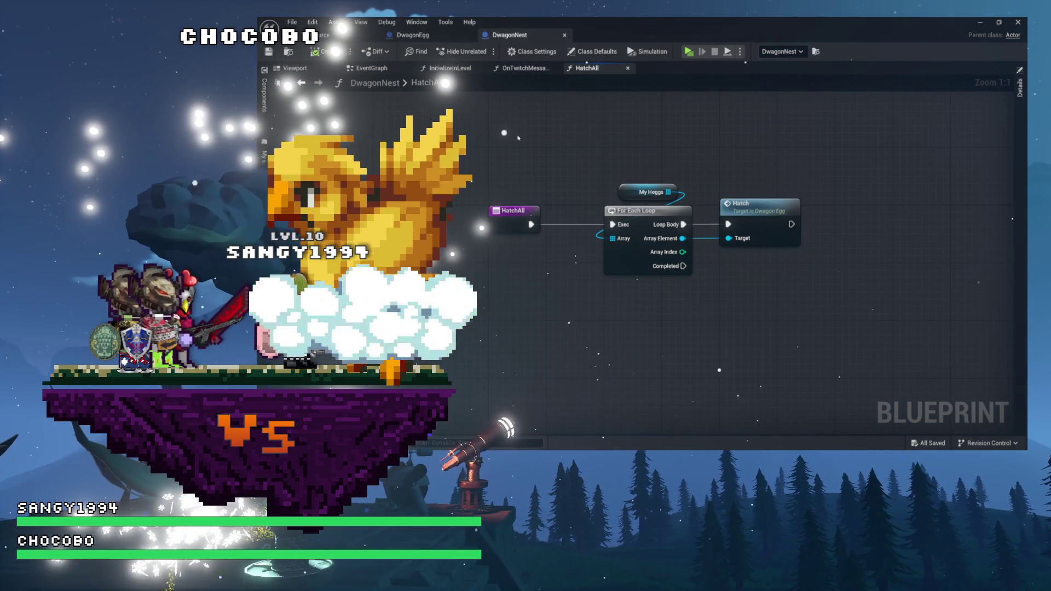
drag(541, 102, 528, 113)
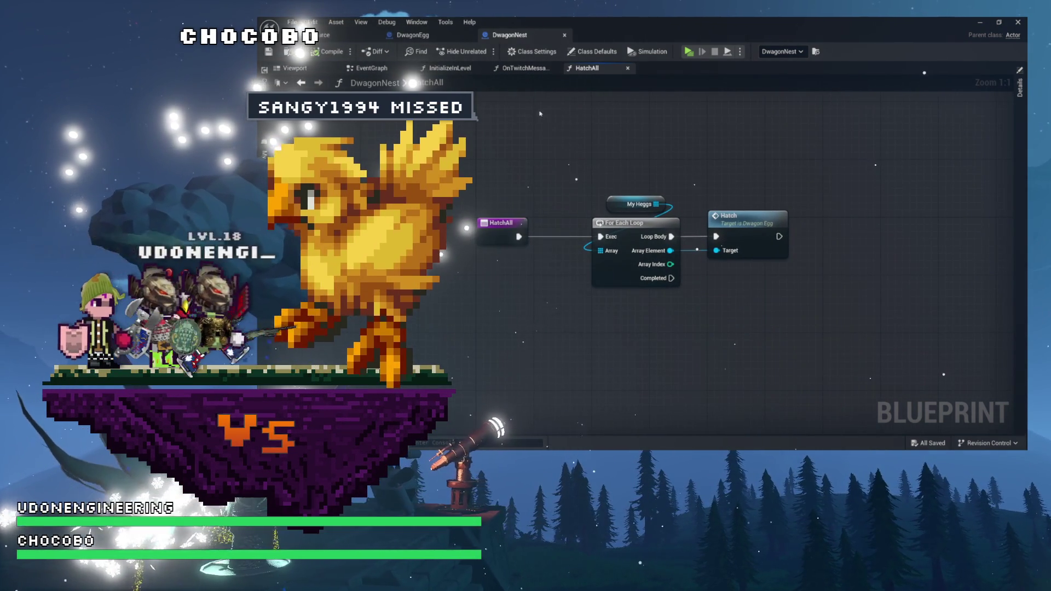
click(539, 69)
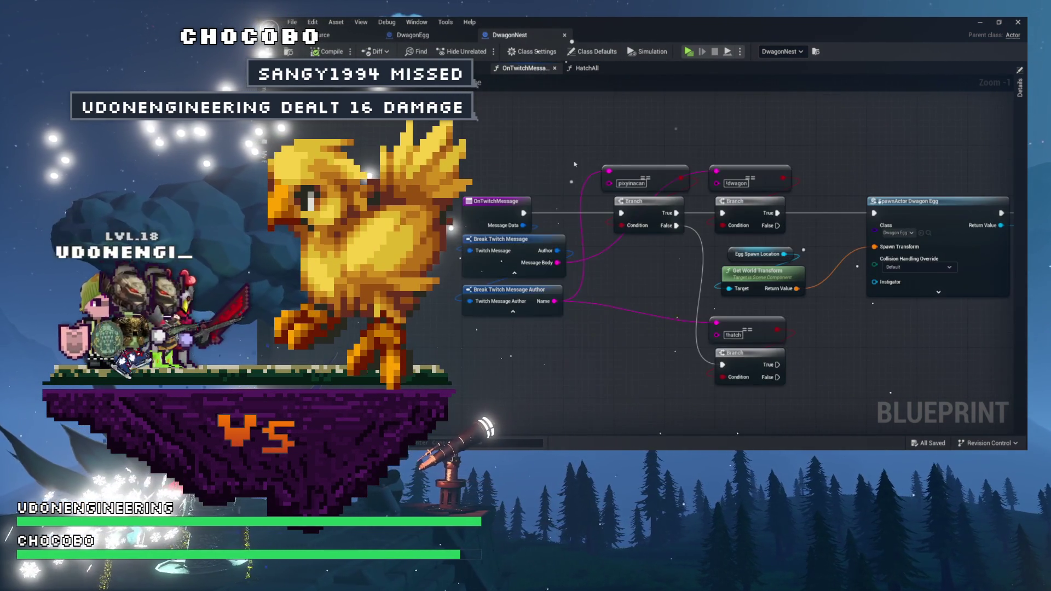
Call HatchAll from the !hatch Branch's True path, save DwagonNest, and return to the level.
drag(572, 167, 457, 181)
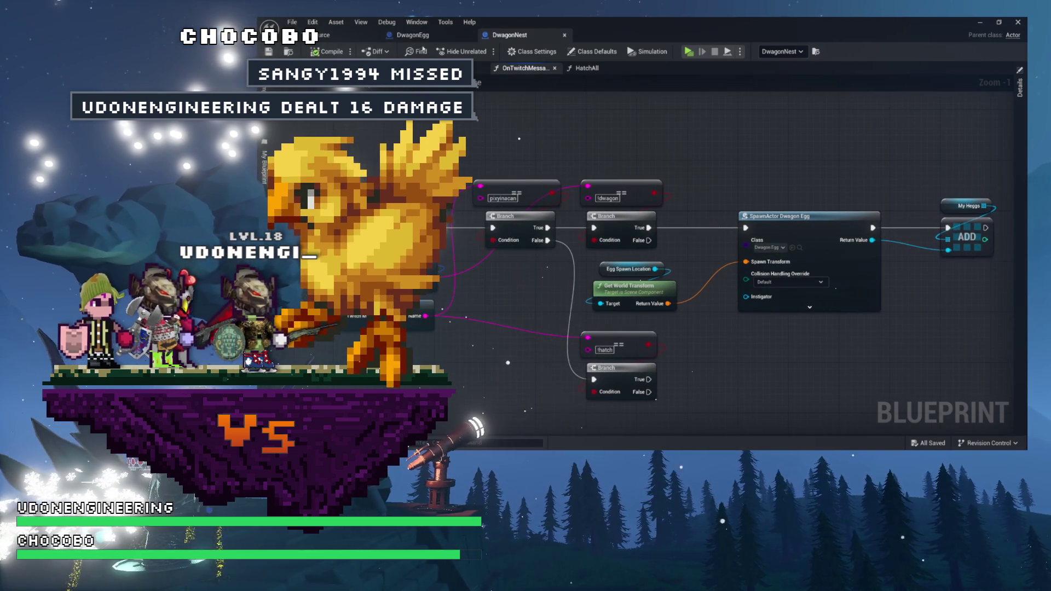
drag(594, 174, 465, 110)
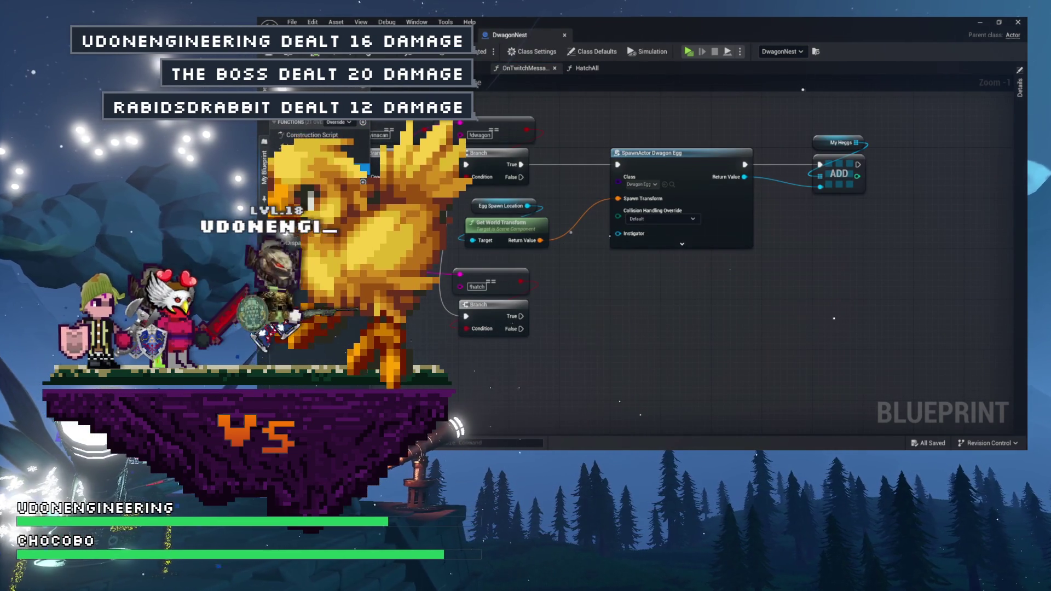
mouse_move(602, 277)
mouse_down()
mouse_move(604, 300)
mouse_move(580, 299)
mouse_move(666, 317)
mouse_up()
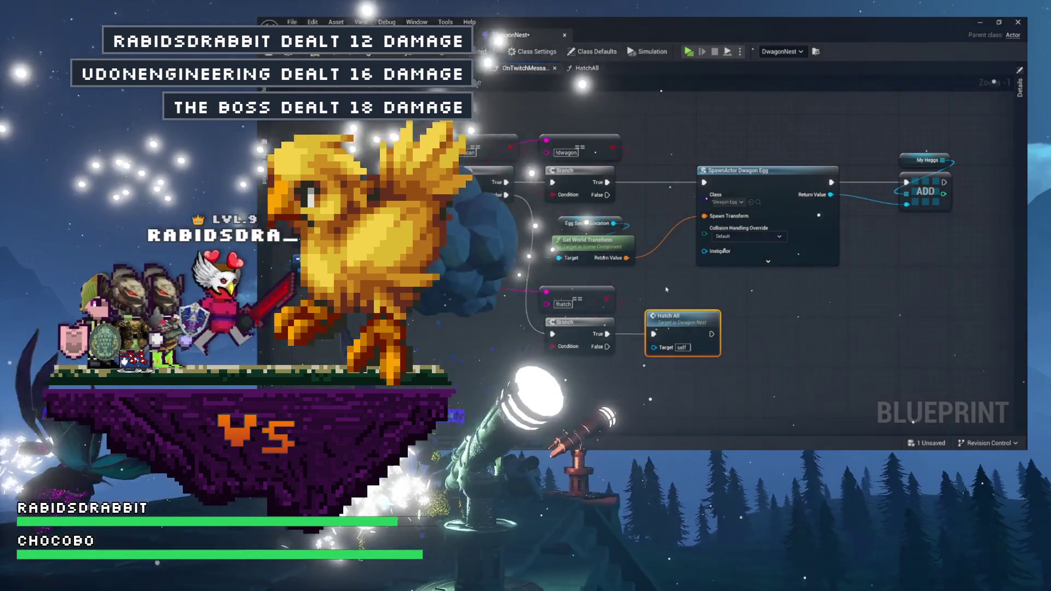
key(ctrl+s)
key(alt+Tab)
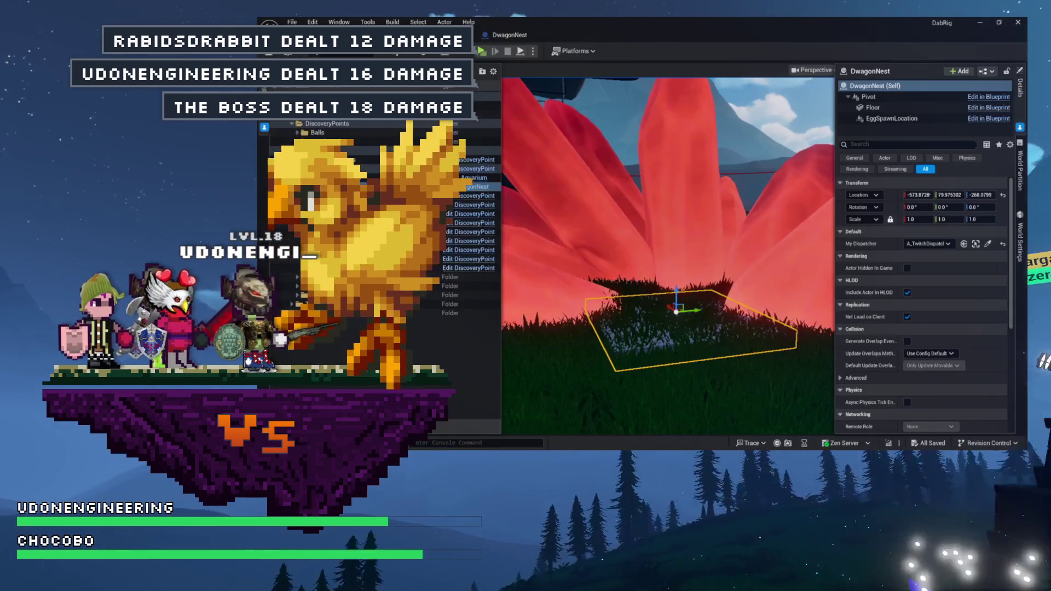
Test the nest in a standalone play session, then bring the editor back to the front.
click(480, 51)
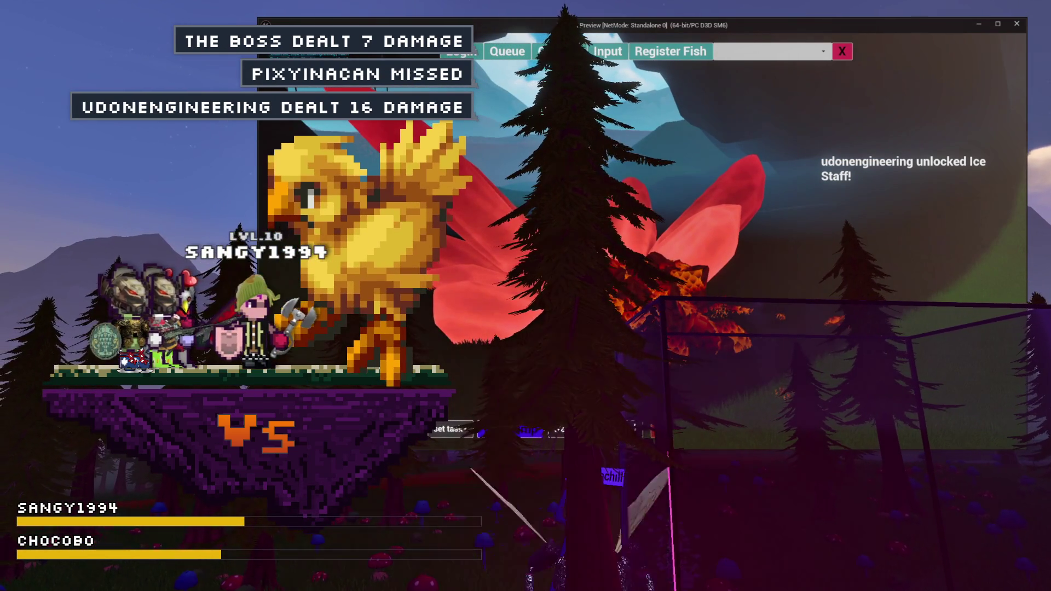
click(519, 36)
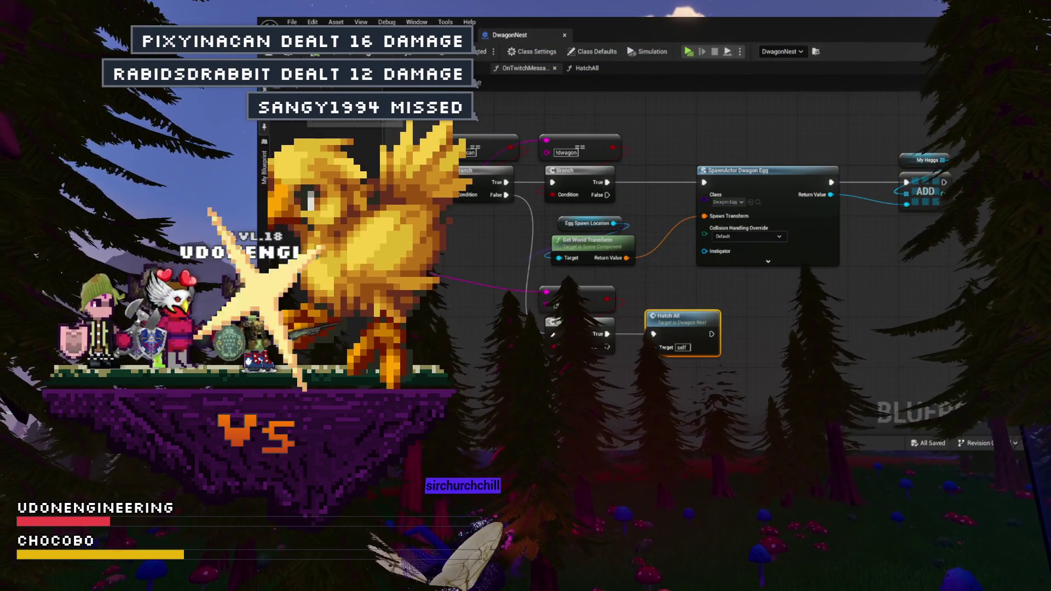
Open the Content Drawer to reach the EggBreaker blueprint in the Fractures folder.
key(ctrl+space)
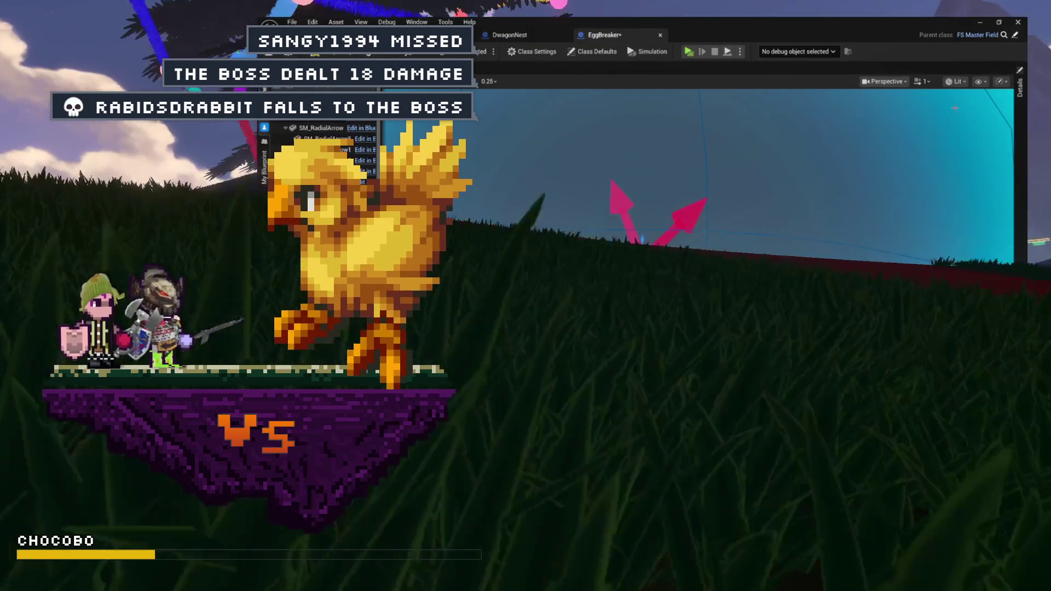
Set the Niagara component's system asset to DirectionalBurstLightweight and save EggBreaker.
click(1017, 122)
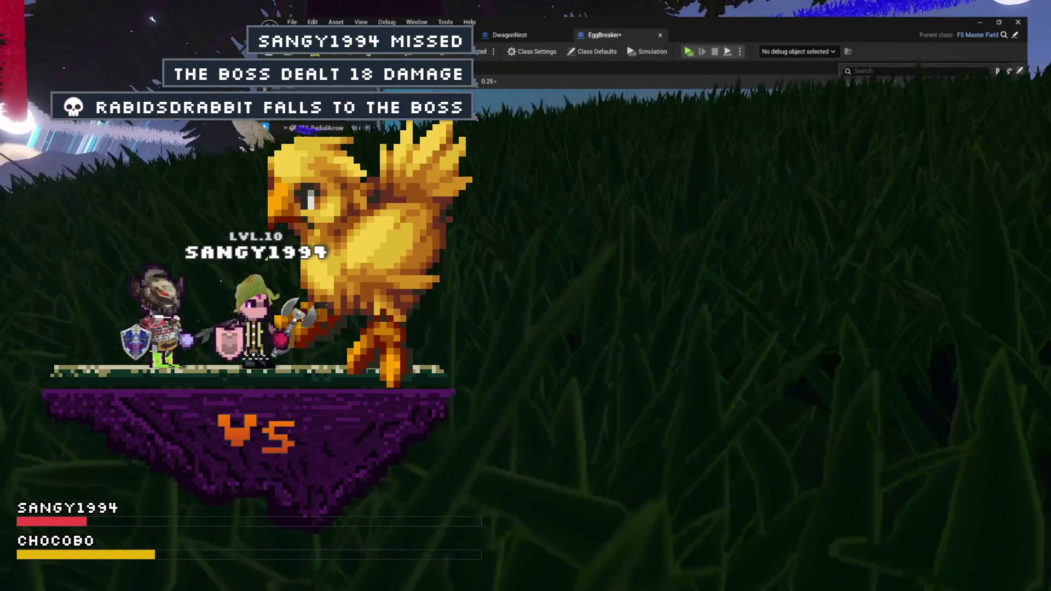
click(939, 267)
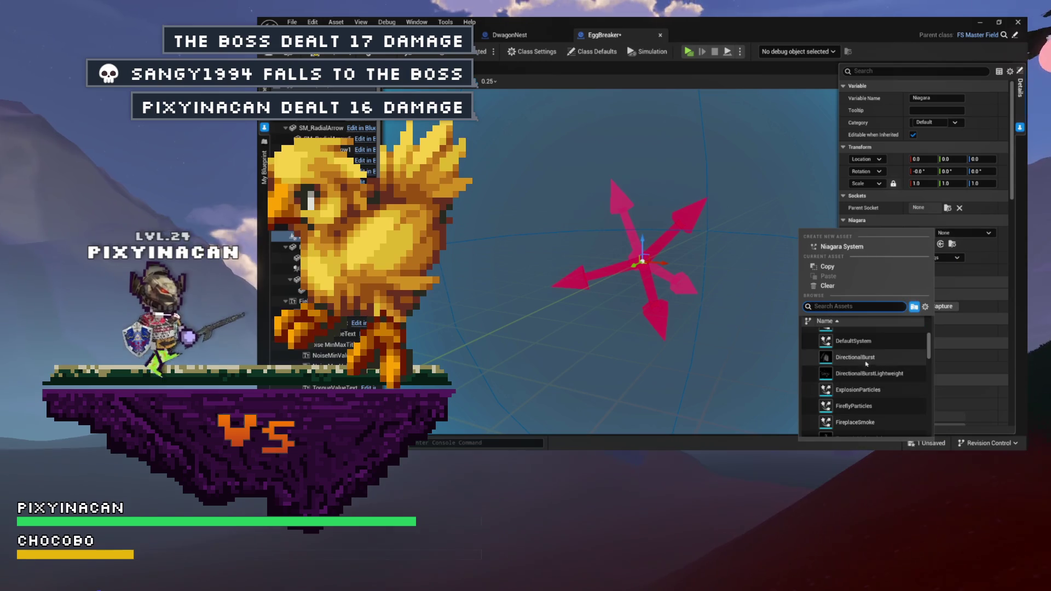
scroll(878, 368, down, 1)
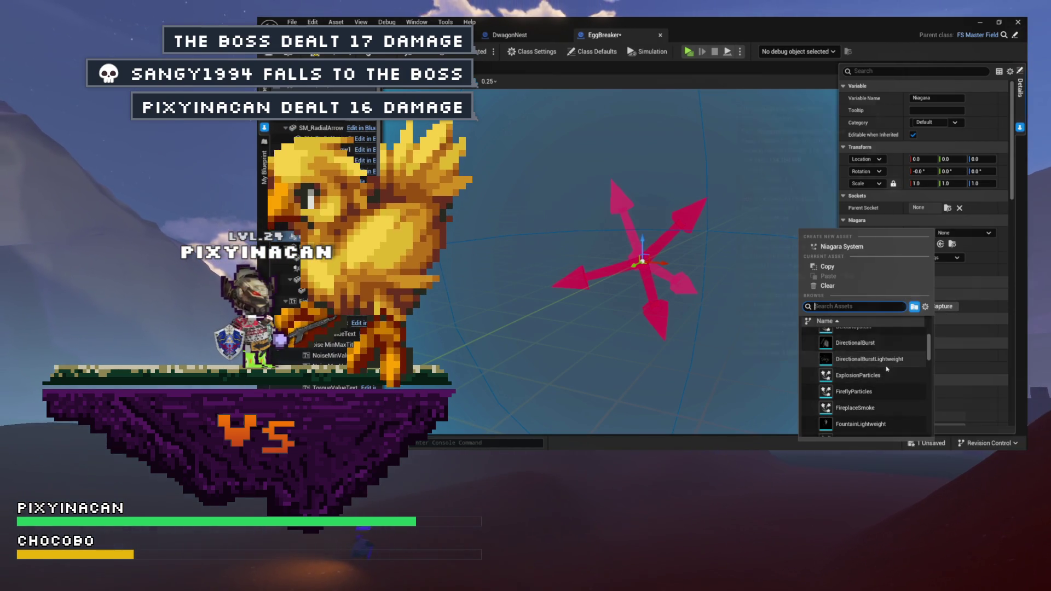
click(884, 360)
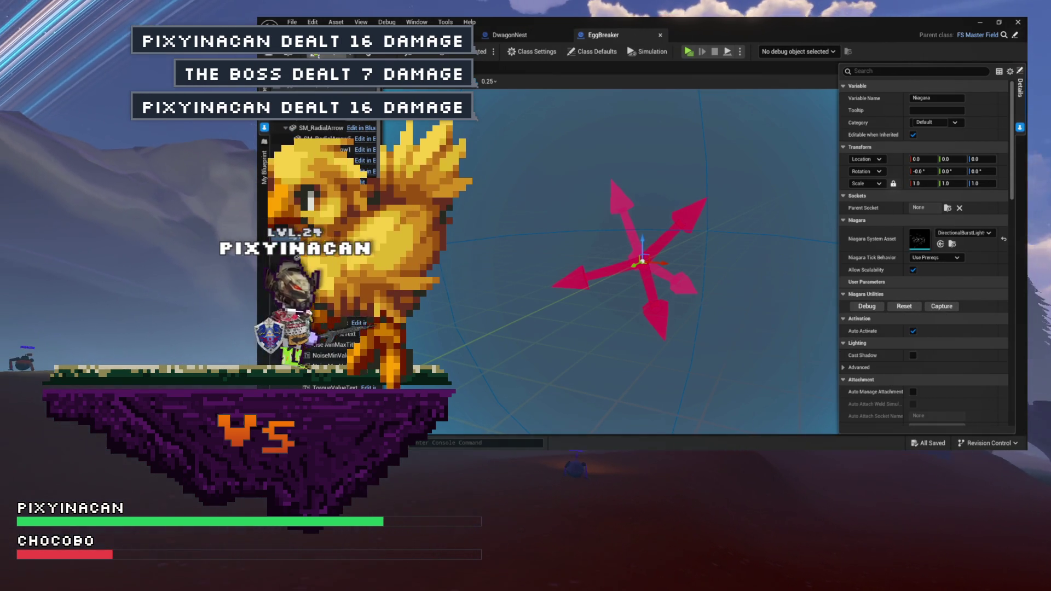
key(ctrl+s)
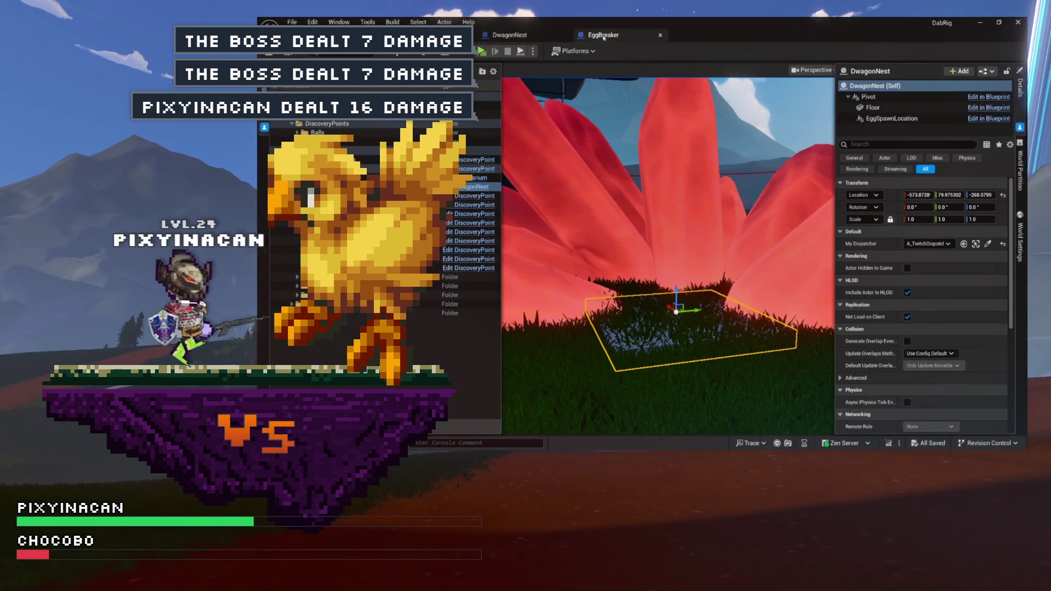
Play-test the level from the DwagonNest tab and bring up the in-game menu.
click(518, 36)
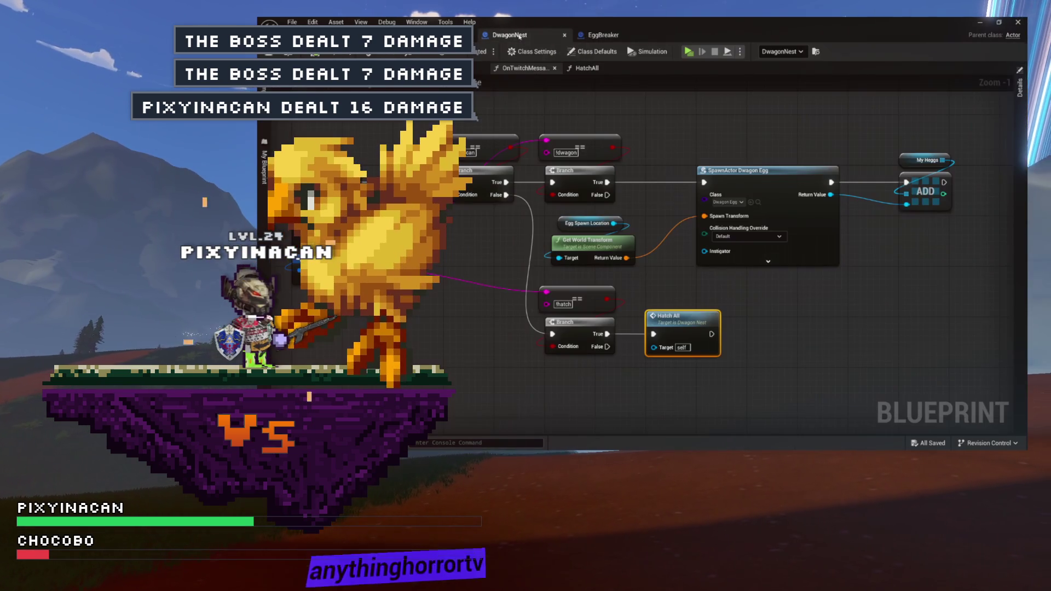
click(688, 52)
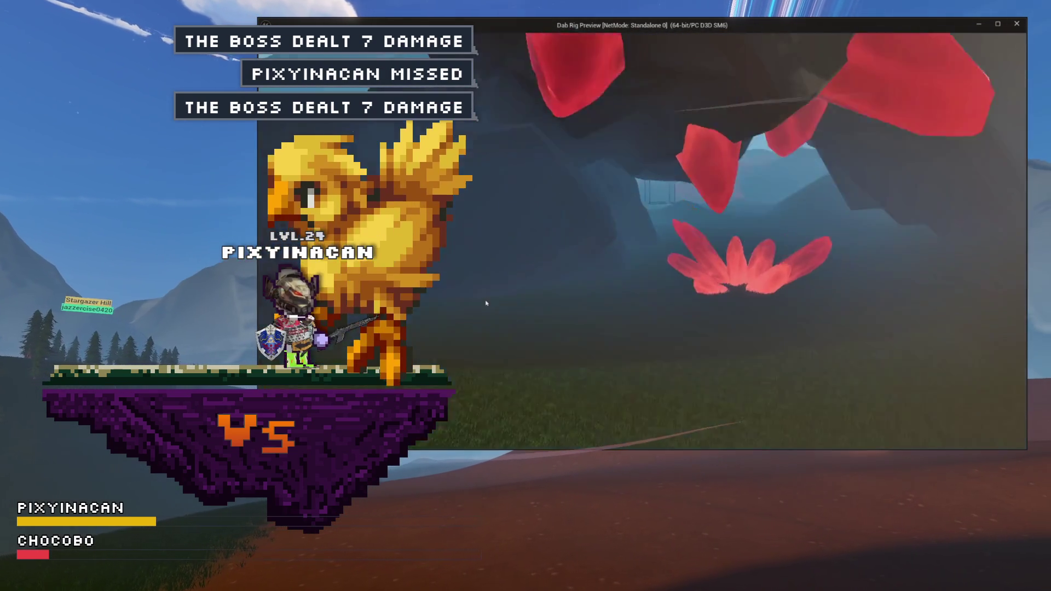
key(Escape)
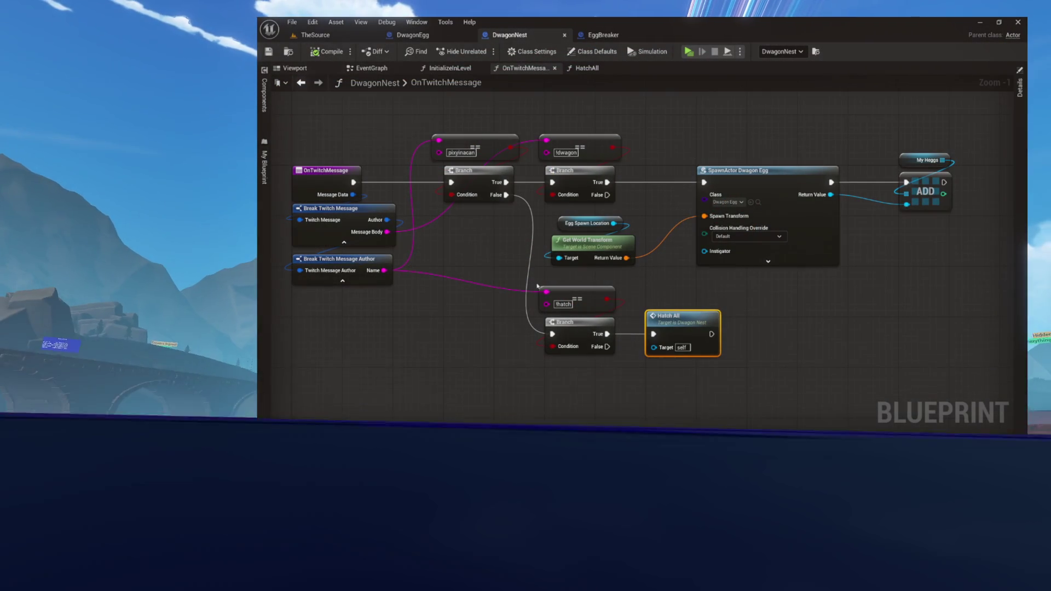
Wire Message Body into the !hatch == comparison and save DwagonNest.
scroll(524, 296, up, 5)
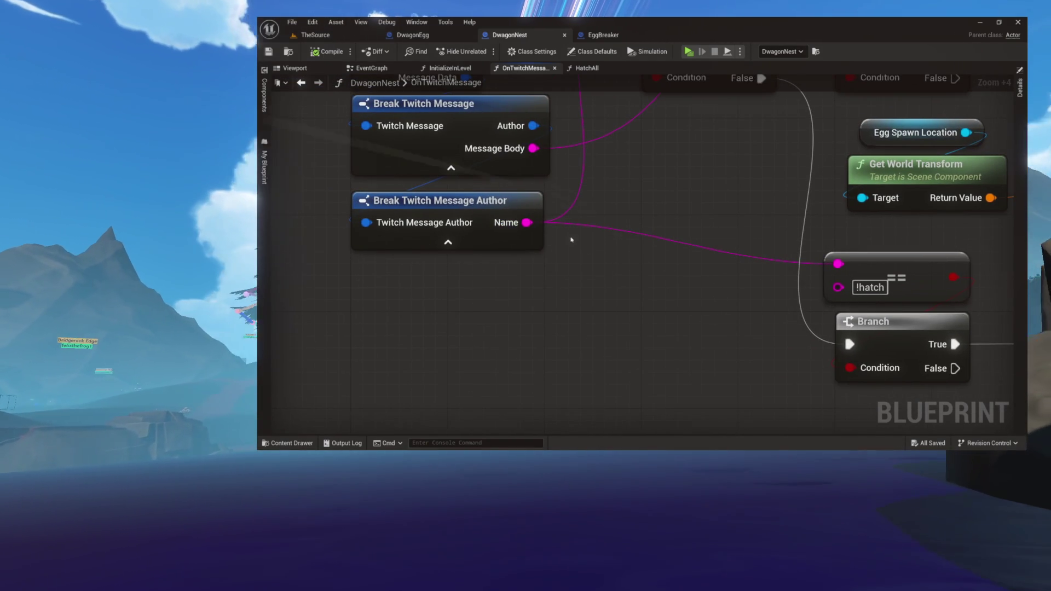
mouse_move(534, 148)
mouse_down()
mouse_move(552, 174)
mouse_move(838, 263)
mouse_up()
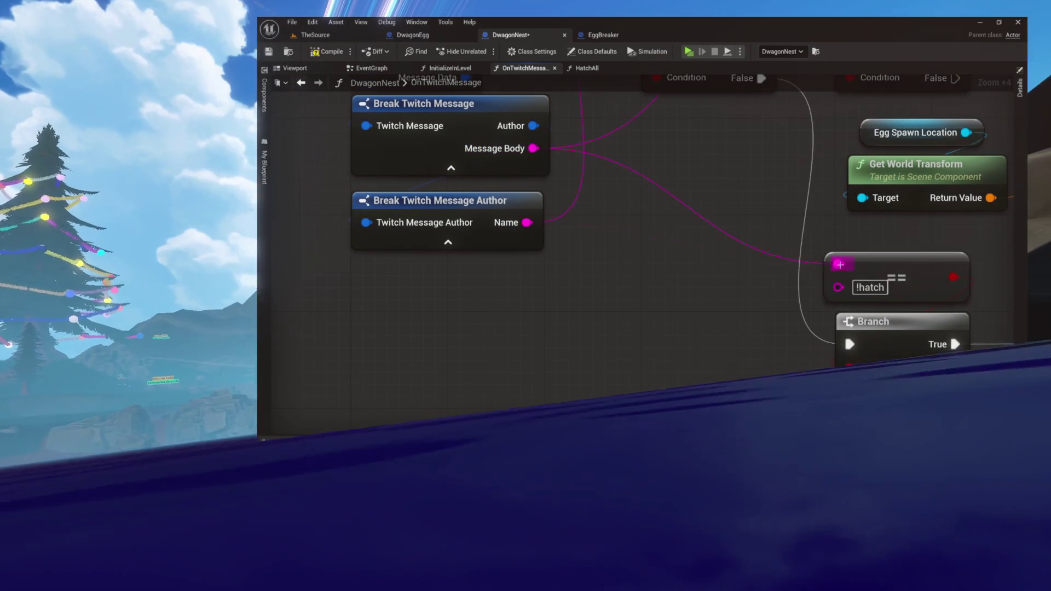
key(ctrl+s)
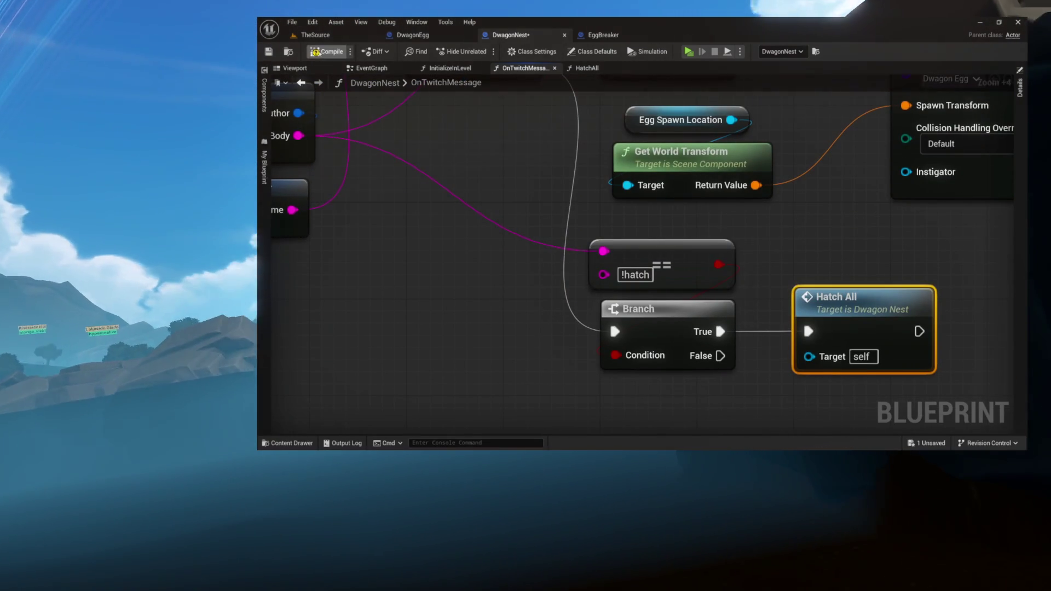
Run and stop a play-test in TheSource, then switch to the DwagonEgg blueprint.
click(348, 33)
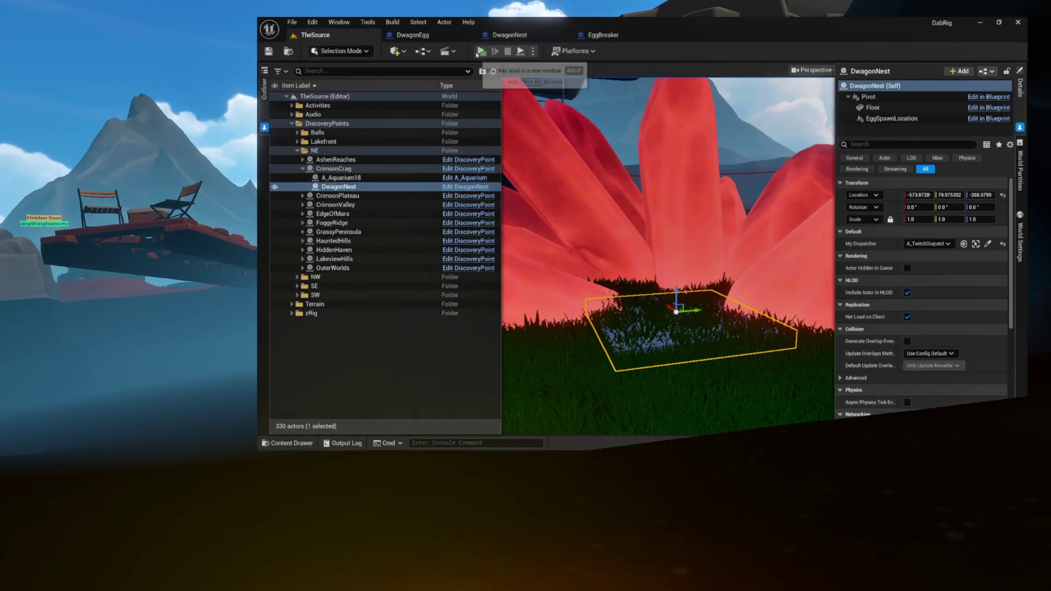
click(481, 51)
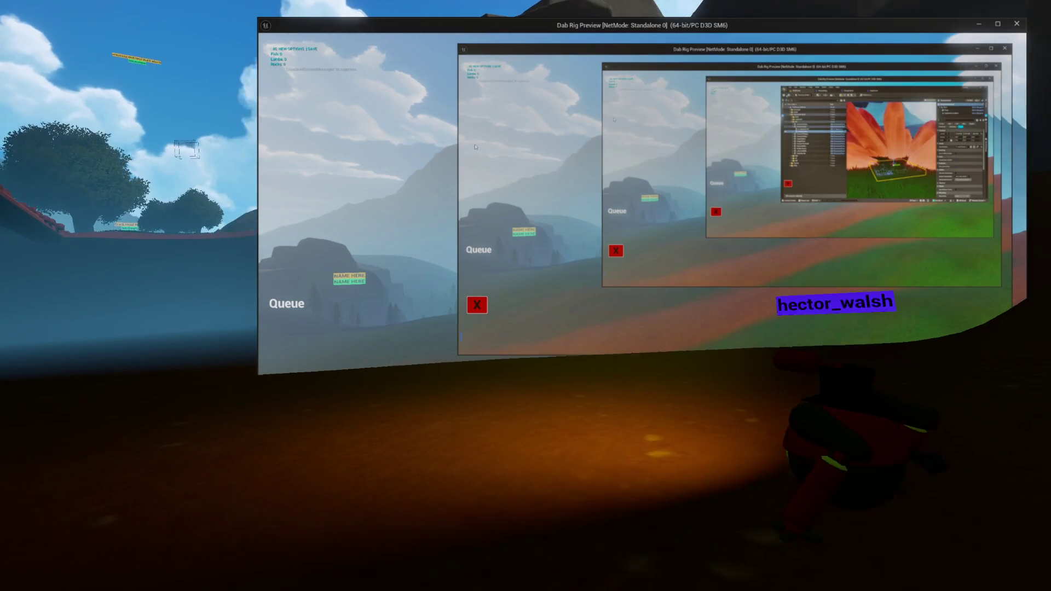
click(484, 310)
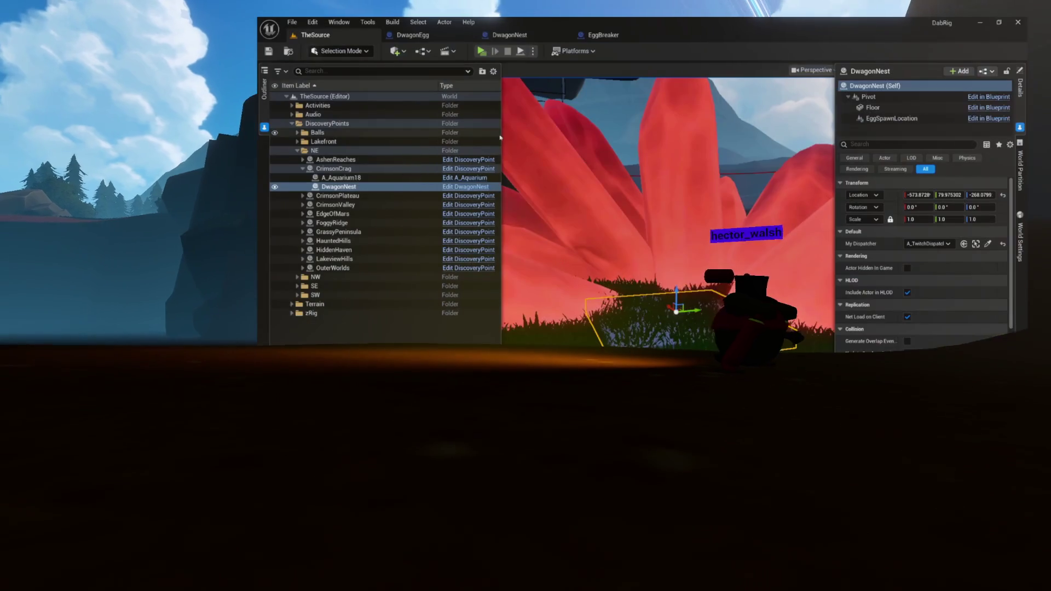
click(512, 35)
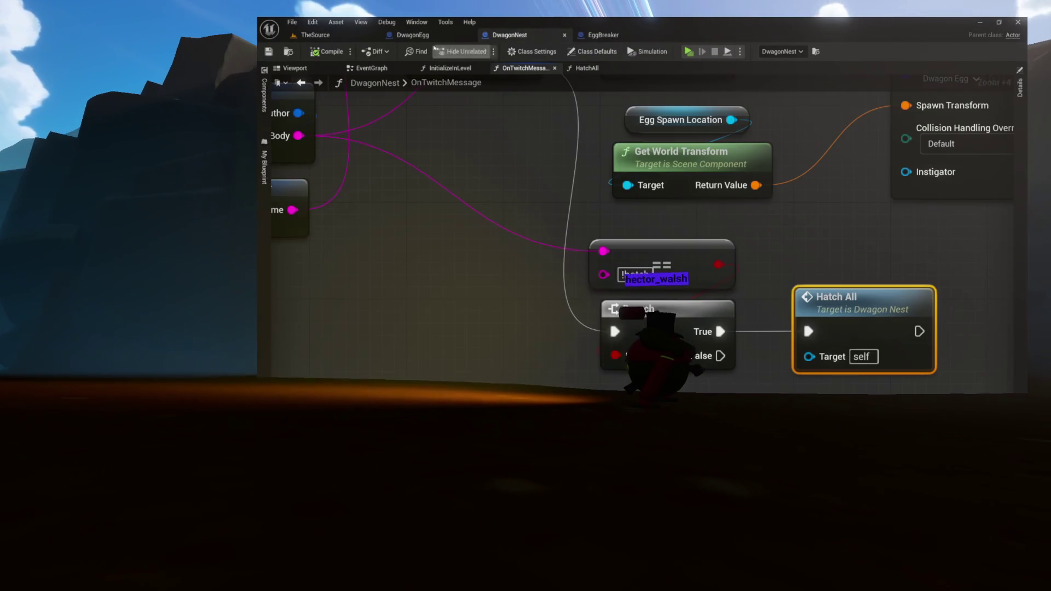
click(419, 36)
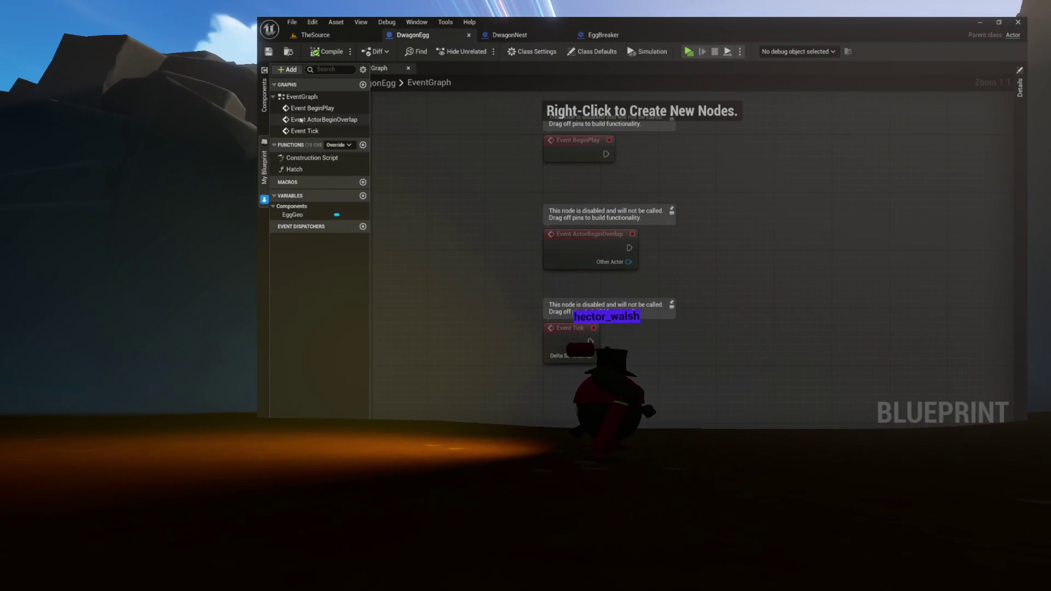
Select EggGeo, expand its Damage Threshold list and enter 5000000 at Index [0].
click(265, 98)
click(304, 96)
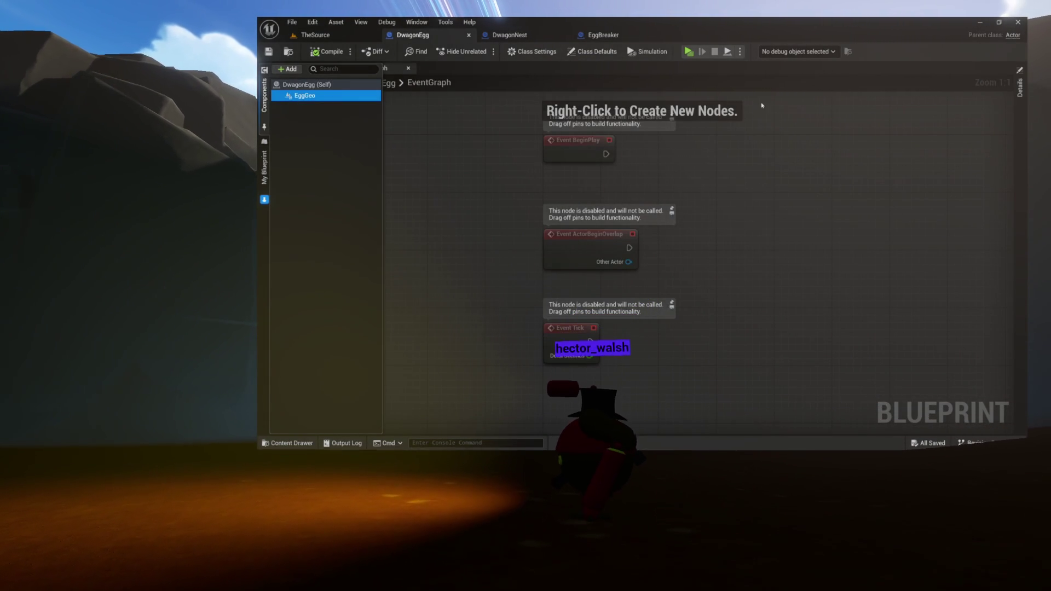
click(1021, 112)
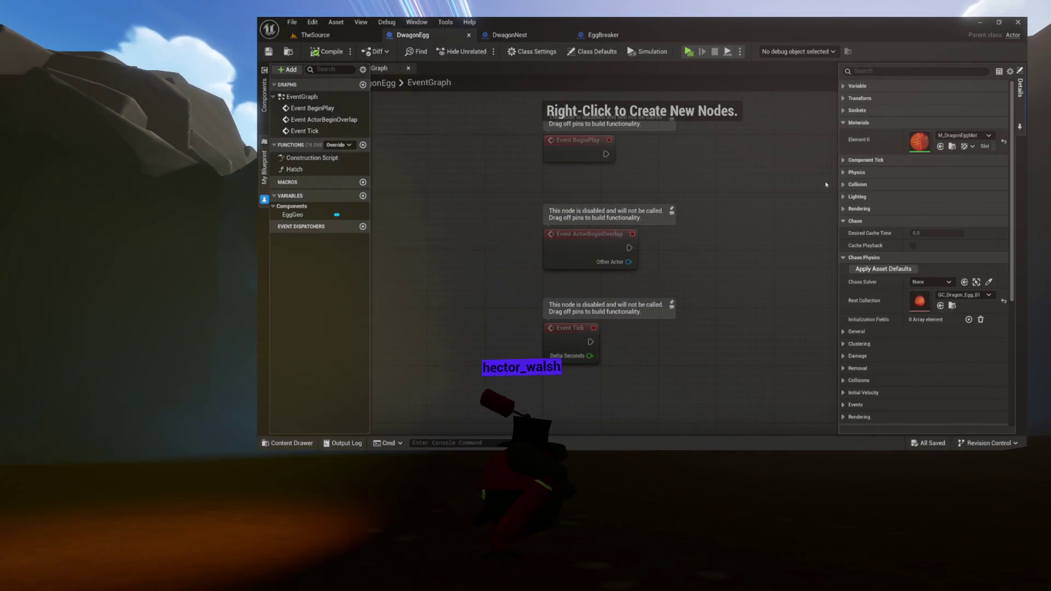
click(850, 312)
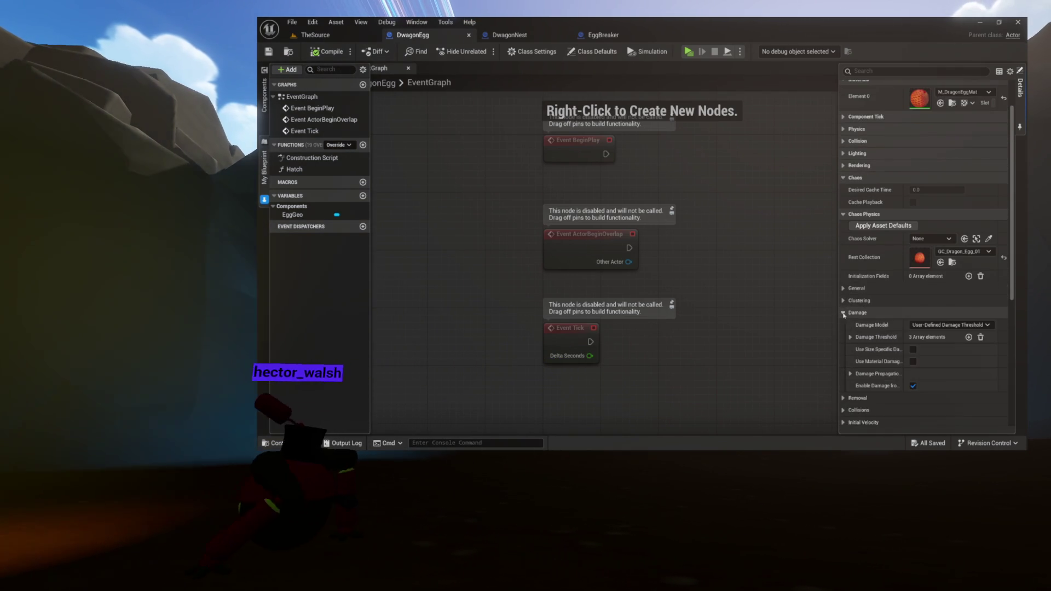
scroll(853, 296, down, 2)
click(850, 279)
click(925, 318)
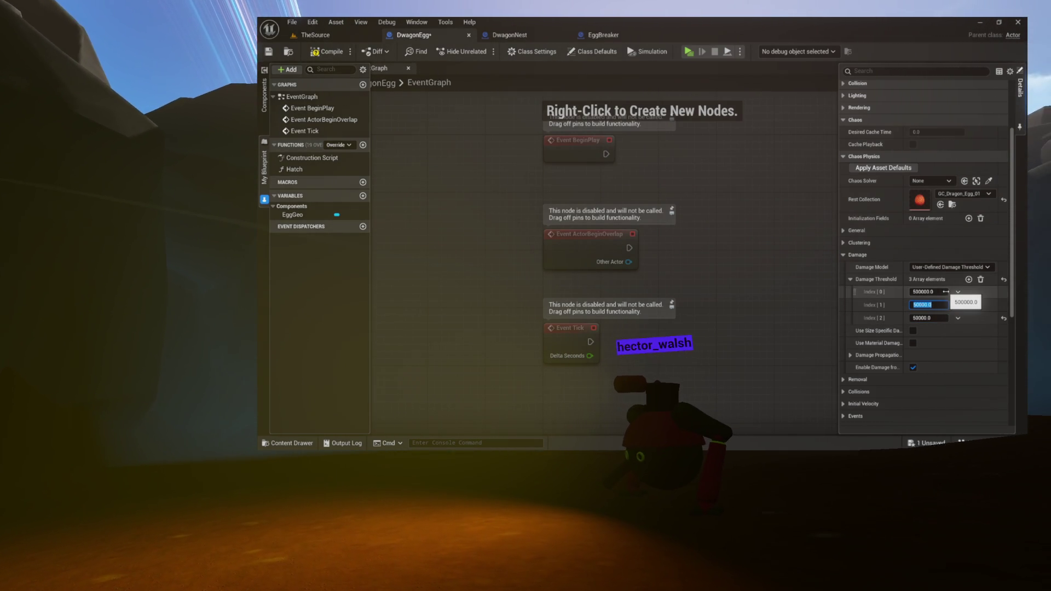
click(945, 292)
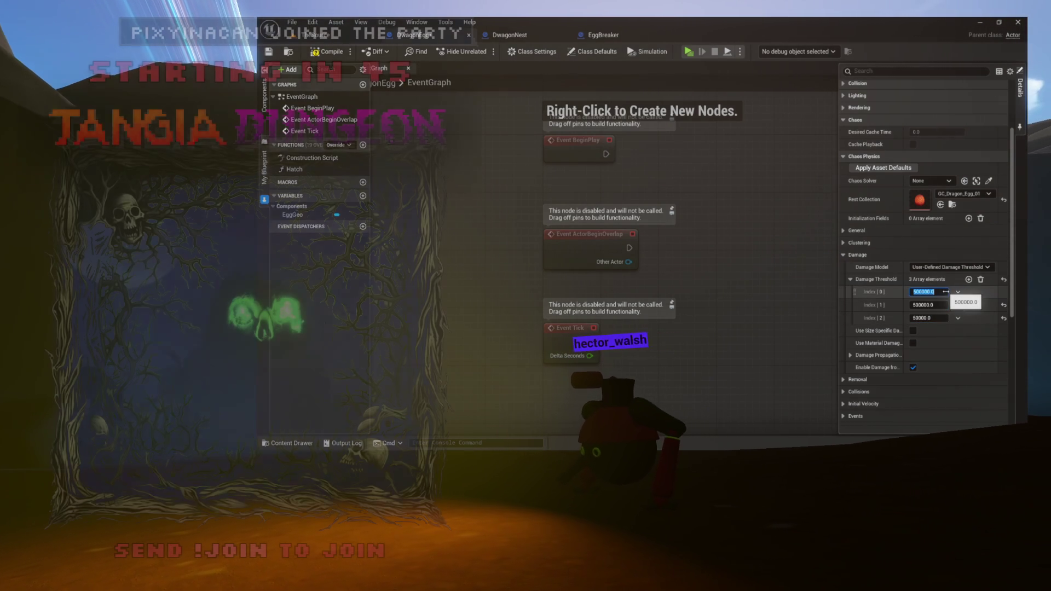
text(5000000)
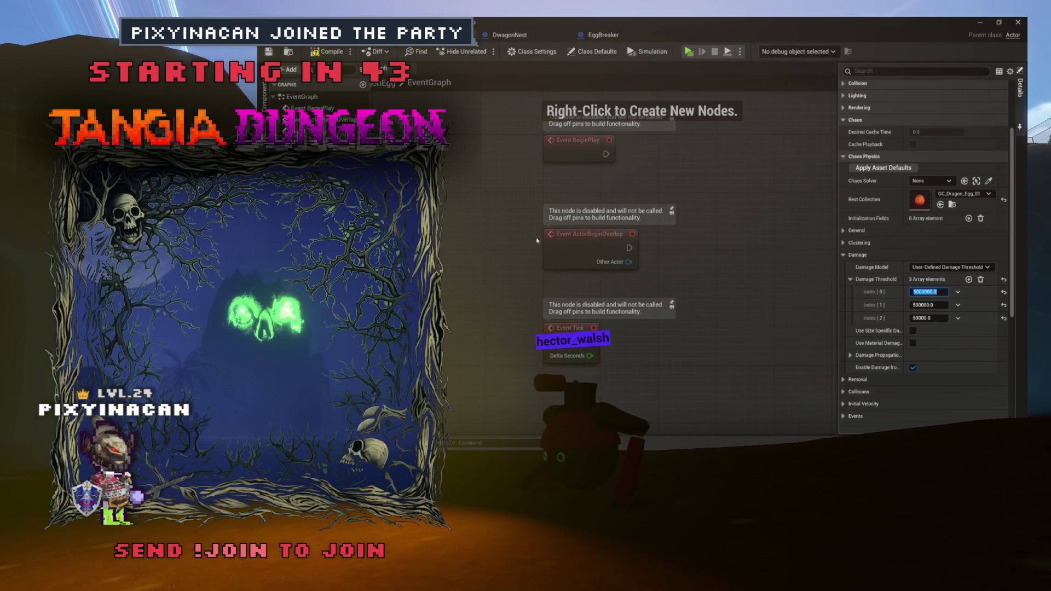